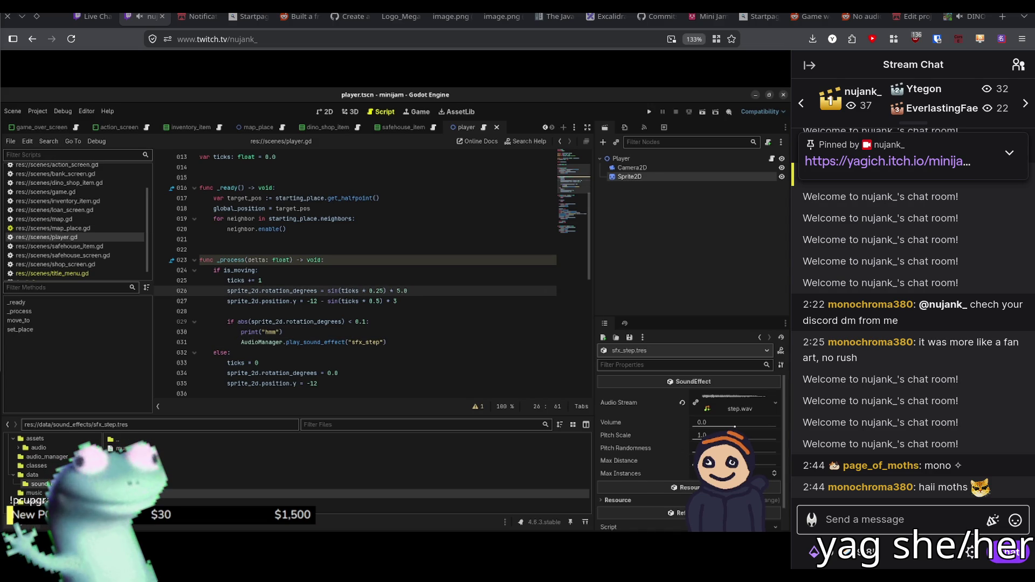
# - Start running the Dino Dealers project from the Godot editor with F5
pyautogui.press('F5')
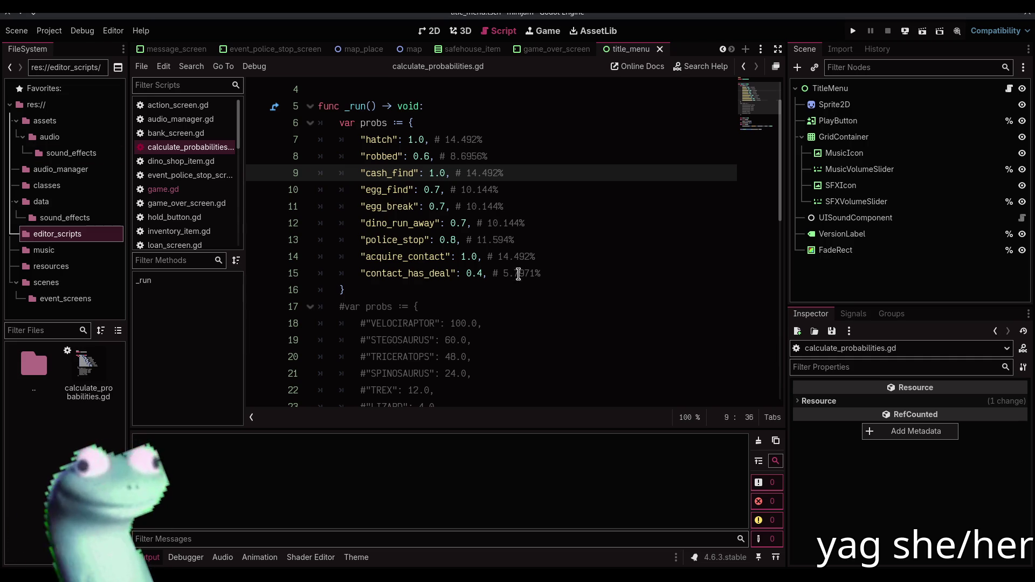
# - Run the game to its Dino Dealers title screen and slide the music volume fully left
pyautogui.click(518, 274)
pyautogui.click(505, 305)
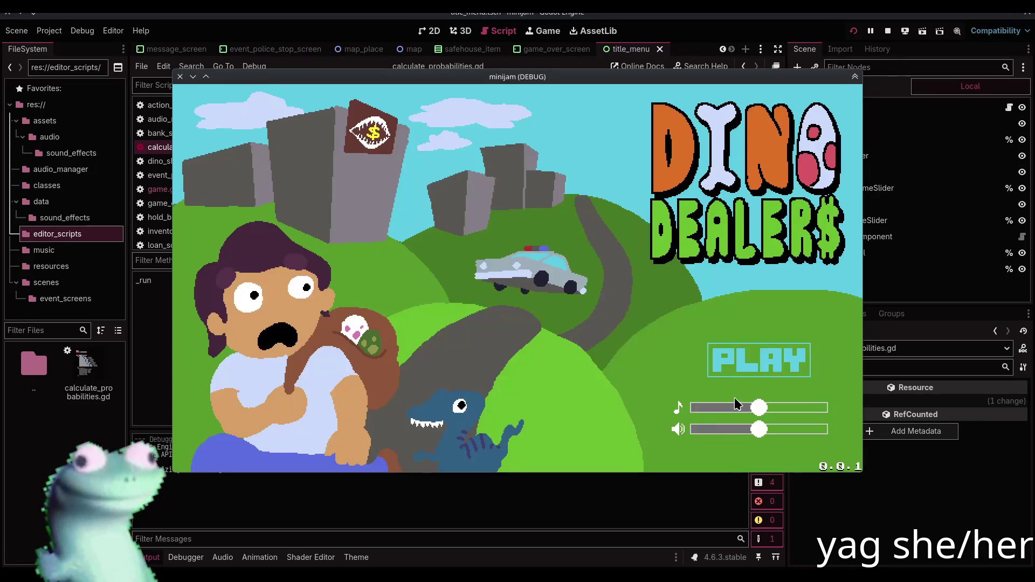
pyautogui.moveTo(735, 408); pyautogui.dragTo(697, 408)
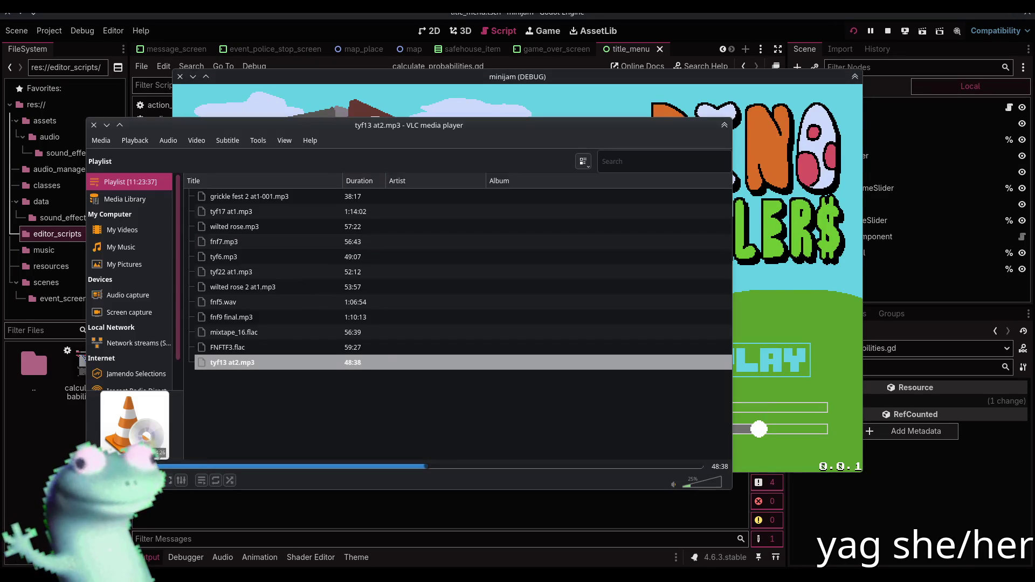
pyautogui.click(744, 421)
# - Raise the music partway, start a new game, and buy velociraptor eggs at the Dino Shop
pyautogui.moveTo(703, 414); pyautogui.dragTo(722, 409)
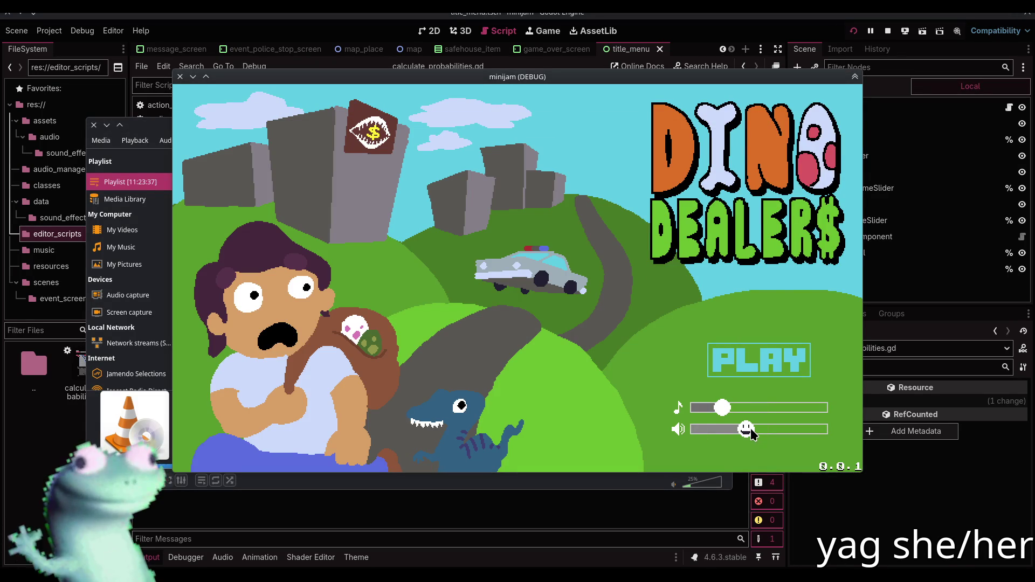
pyautogui.click(756, 348)
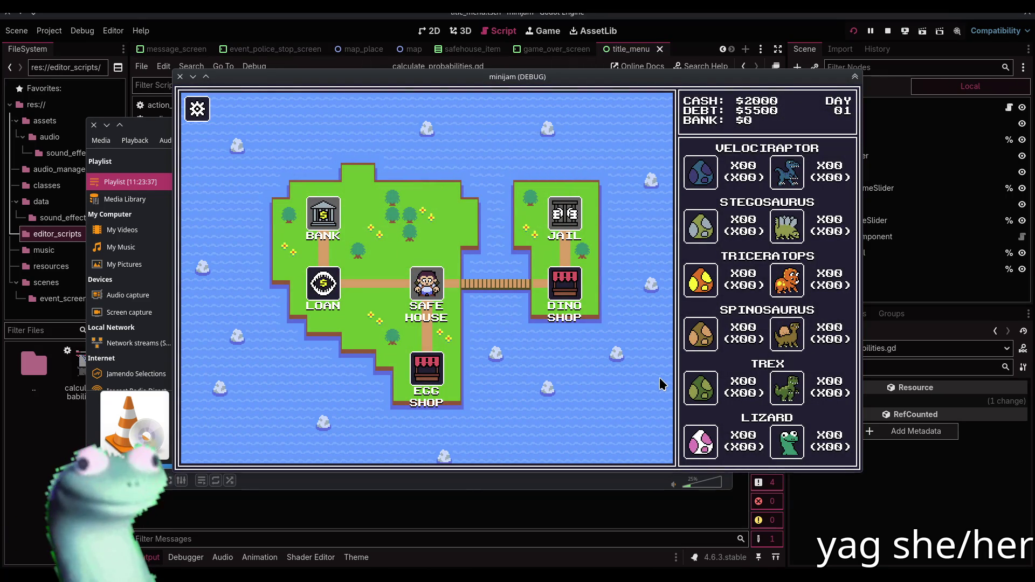
pyautogui.click(566, 286)
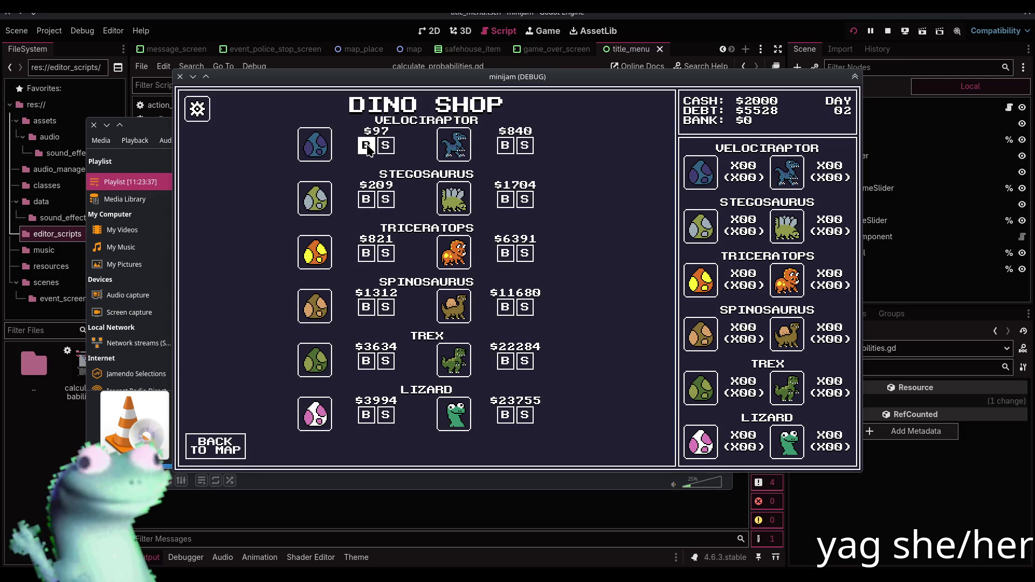
pyautogui.click(367, 146)
pyautogui.click(366, 146)
pyautogui.click(366, 146)
pyautogui.click(366, 146)
pyautogui.click(366, 147)
pyautogui.click(367, 146)
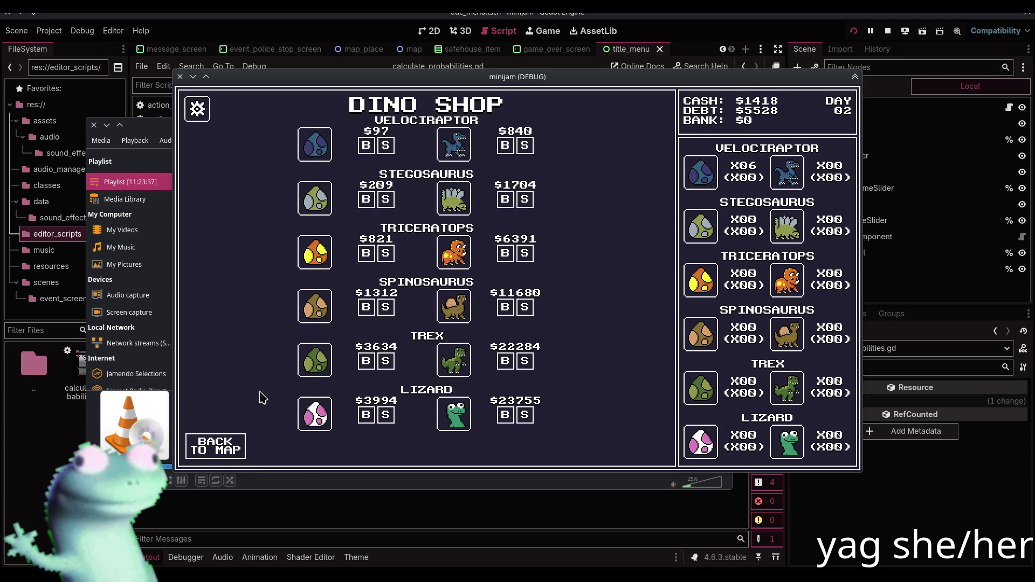
pyautogui.click(216, 446)
# - Travel to the Egg Shop, dismiss the found-money event, and sell all the velociraptor eggs
pyautogui.click(333, 345)
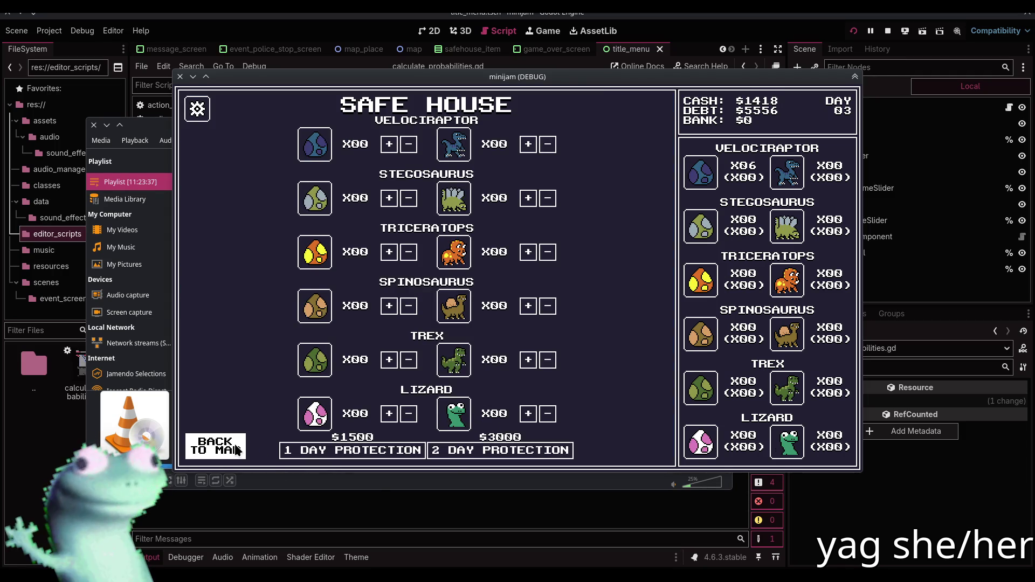
pyautogui.click(237, 451)
pyautogui.click(426, 372)
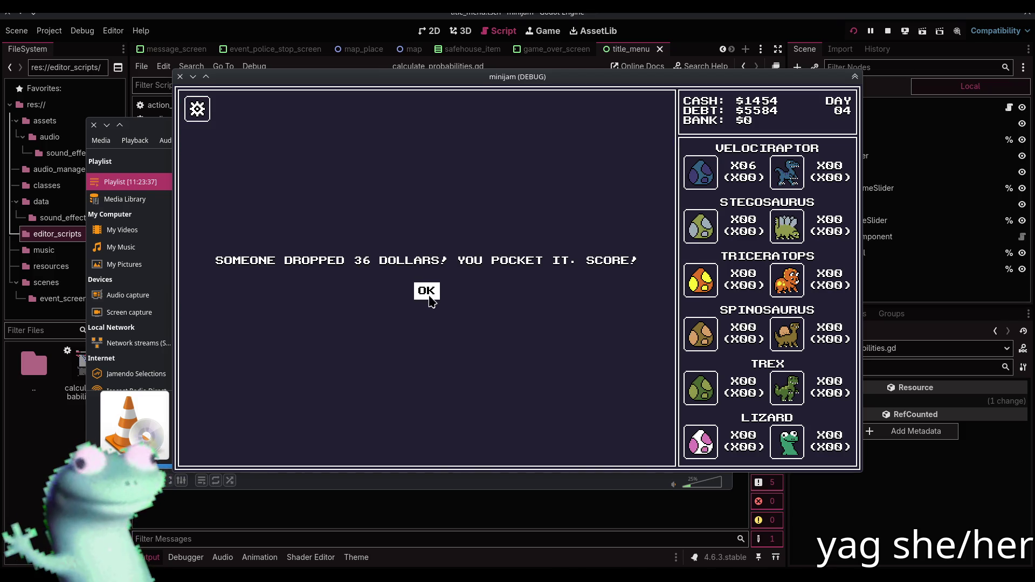
pyautogui.click(429, 295)
pyautogui.click(394, 153)
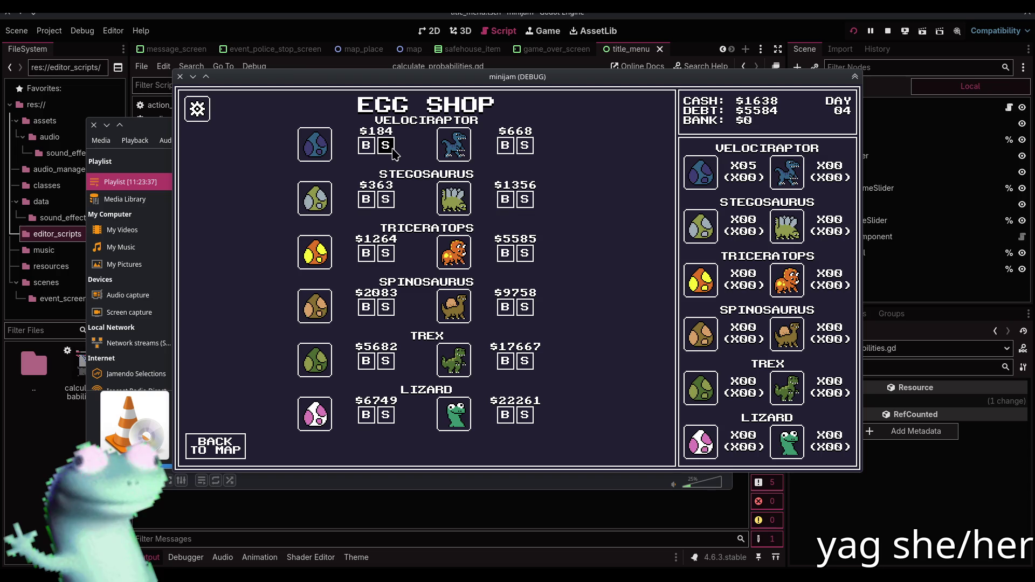
pyautogui.click(394, 153)
pyautogui.click(394, 152)
pyautogui.click(393, 152)
pyautogui.click(393, 152)
pyautogui.click(392, 151)
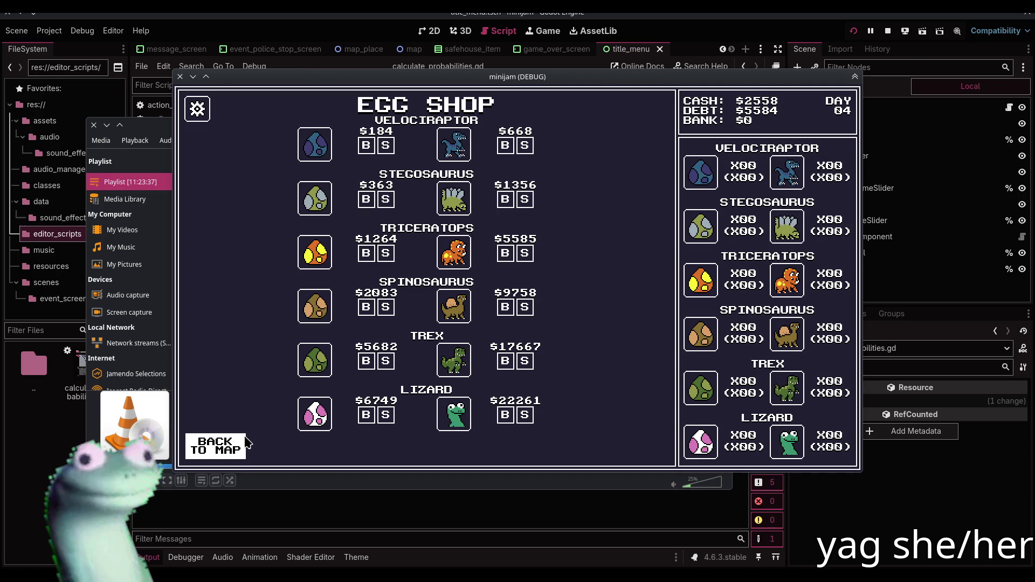
pyautogui.click(248, 443)
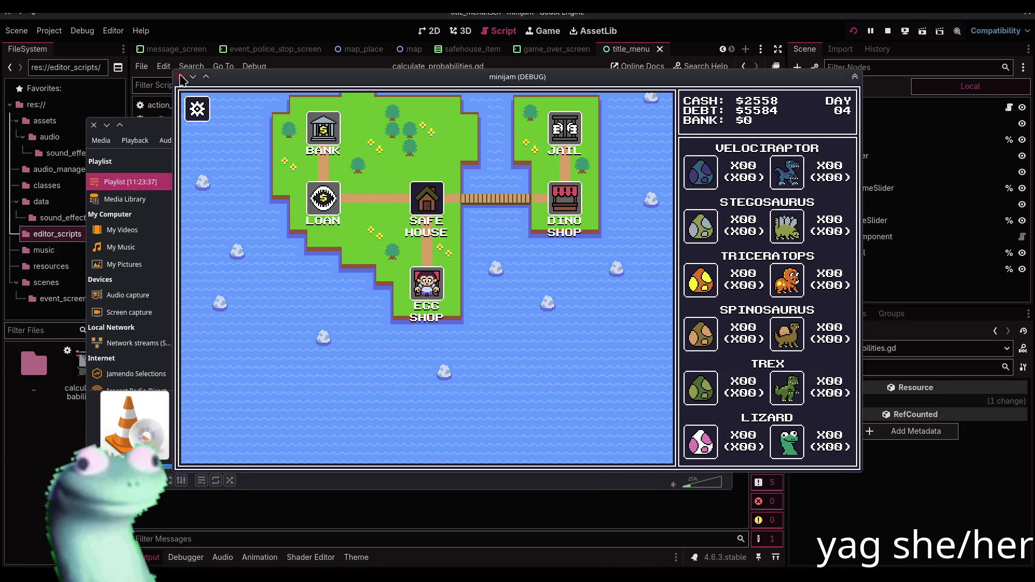
# - Stop the running Dino Dealers debug game with F8
pyautogui.press('F8')
# - In the drop-down terminal, attempt git pull and run git status to see the local changes
pyautogui.click(509, 512)
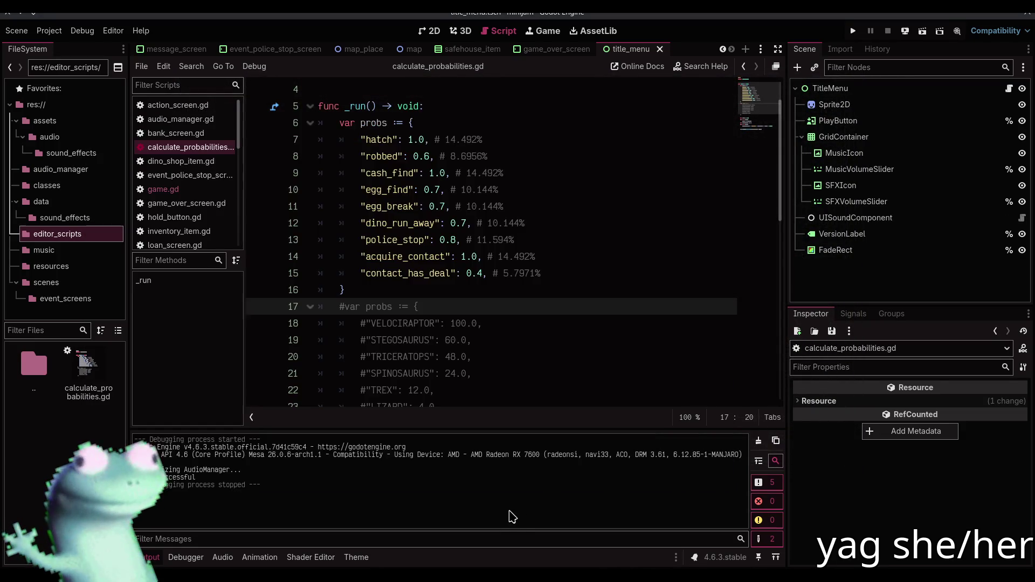
pyautogui.press('F12')
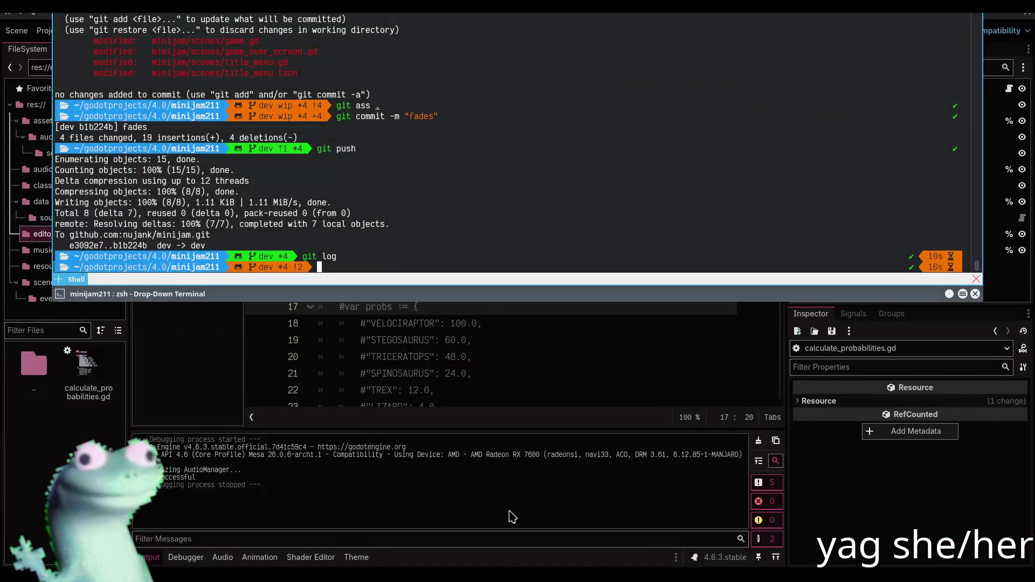
pyautogui.write('git pull')
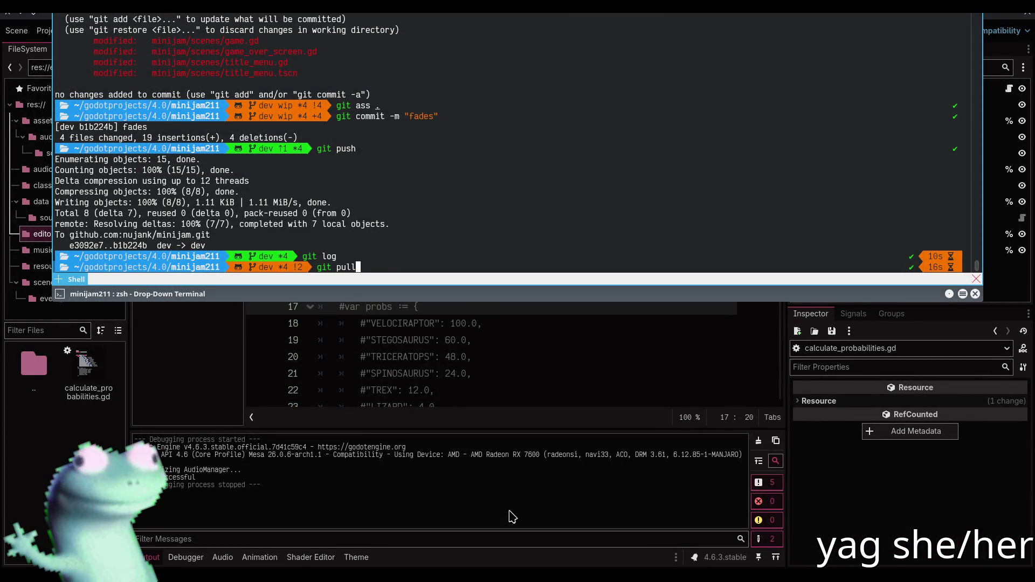
pyautogui.press('Return')
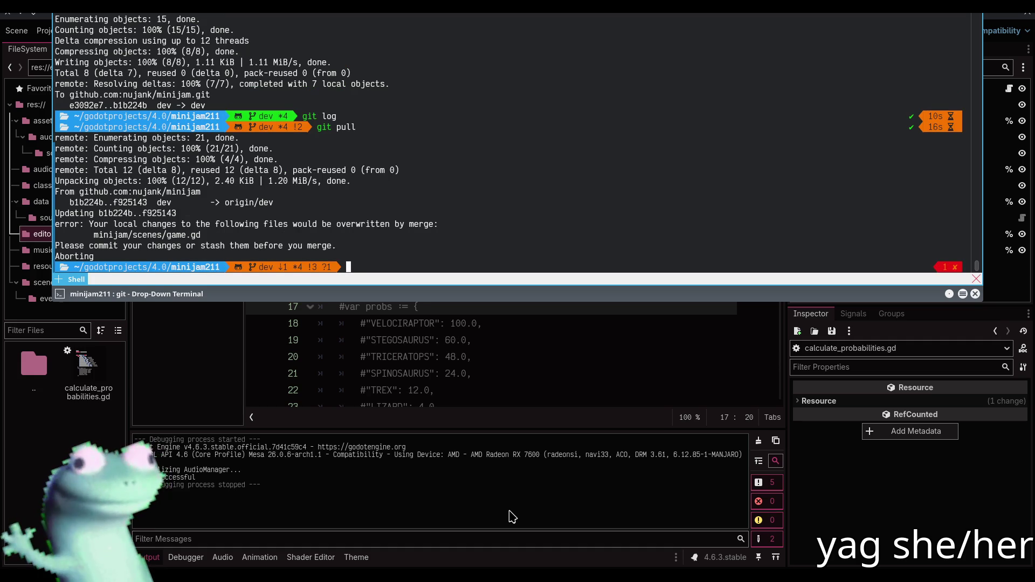
pyautogui.write('git status')
pyautogui.press('Return')
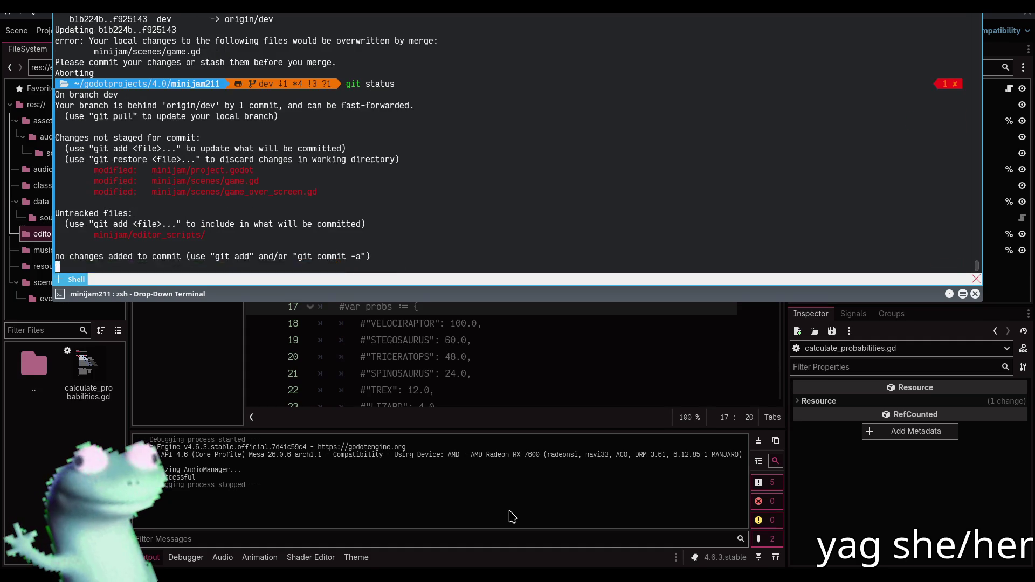
# - Type the git stash command in the drop-down terminal
pyautogui.write('git ')
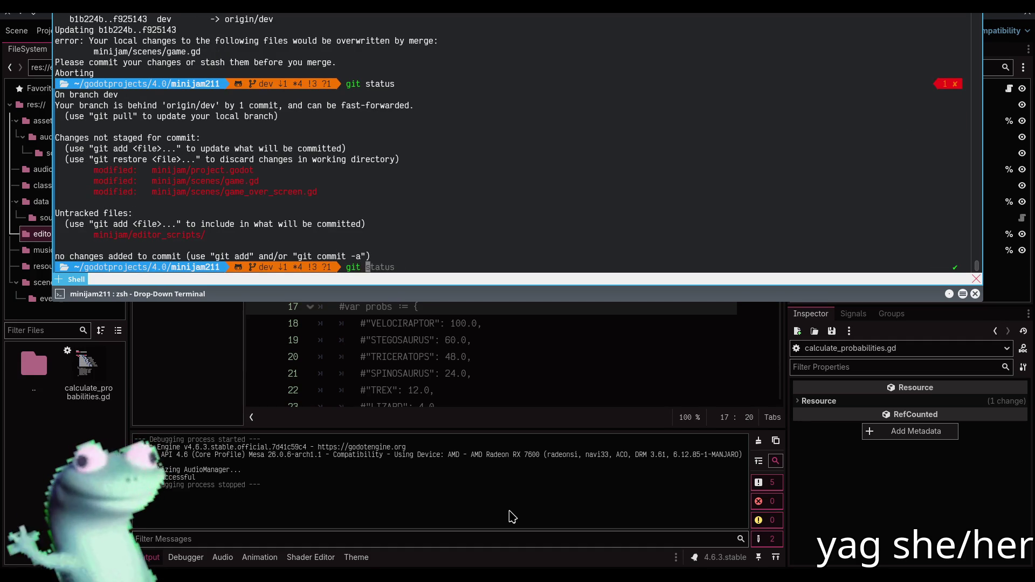
pyautogui.write('stash')
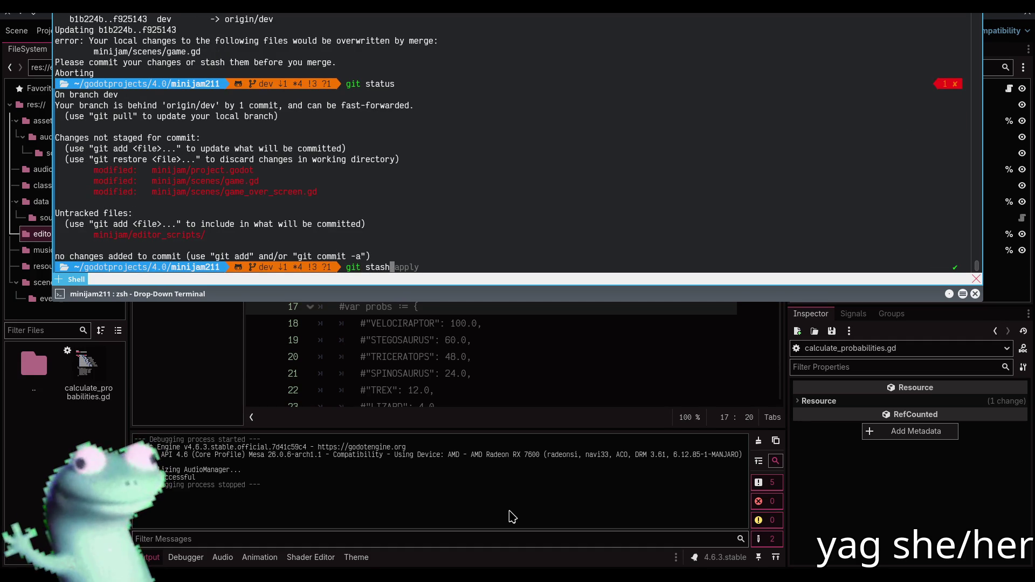
pyautogui.hotkey('alt', 'Tab')
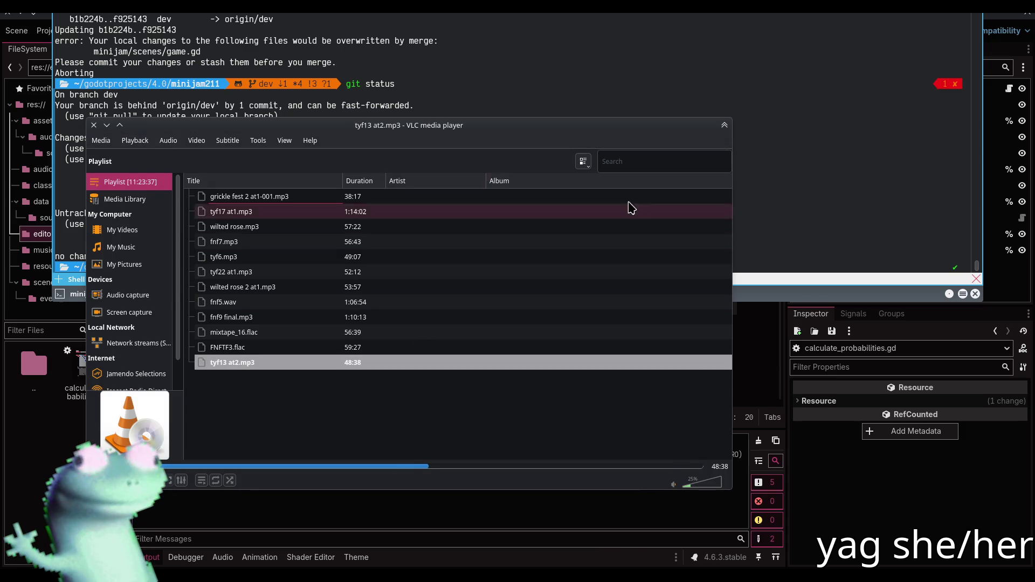
pyautogui.click(706, 96)
pyautogui.write('h')
pyautogui.hotkey('alt', 'Tab')
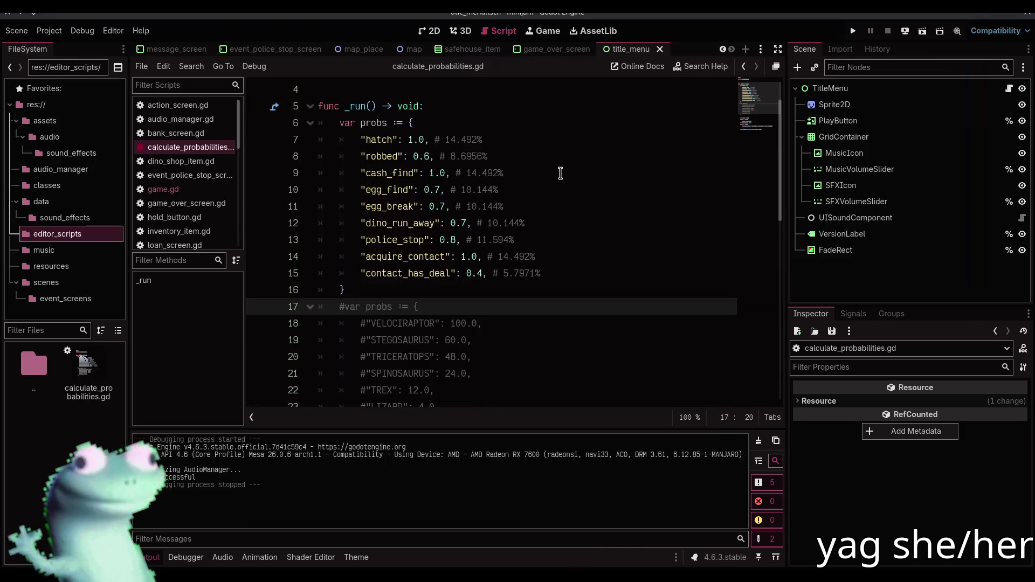
pyautogui.press('F12')
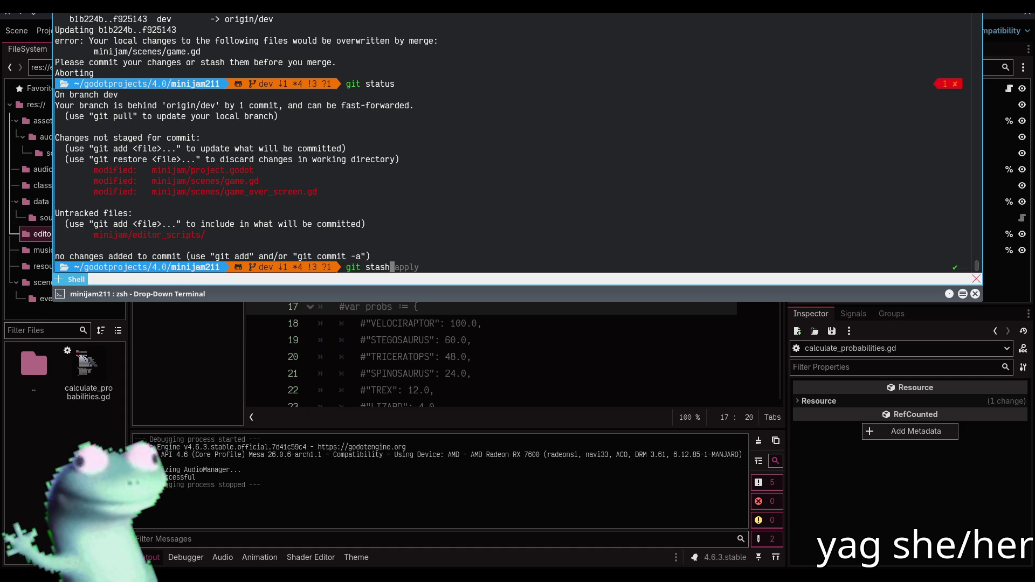
# - Stash the local edits, pull the latest changes, and reapply the stash
pyautogui.press('Return')
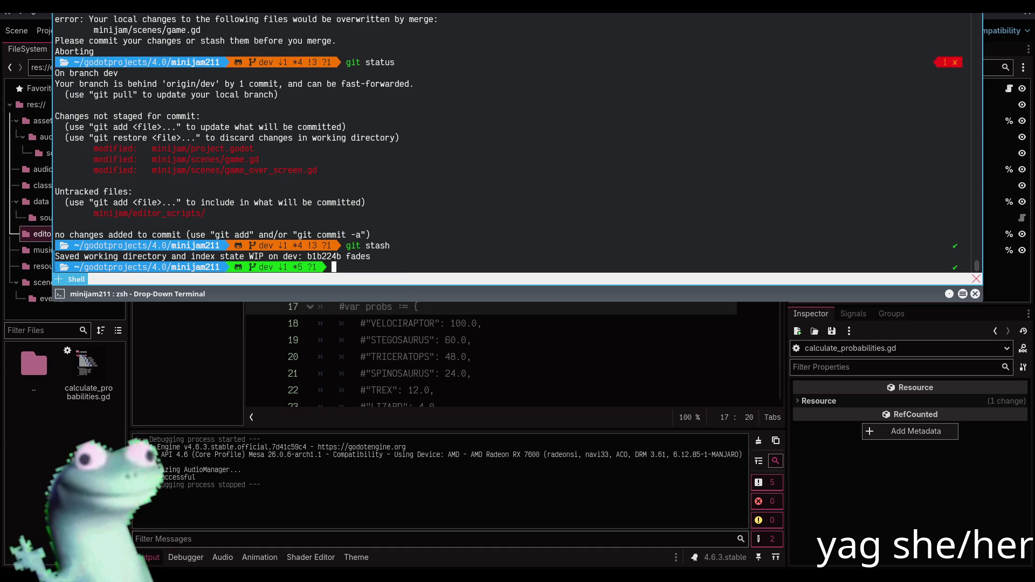
pyautogui.write('git pull')
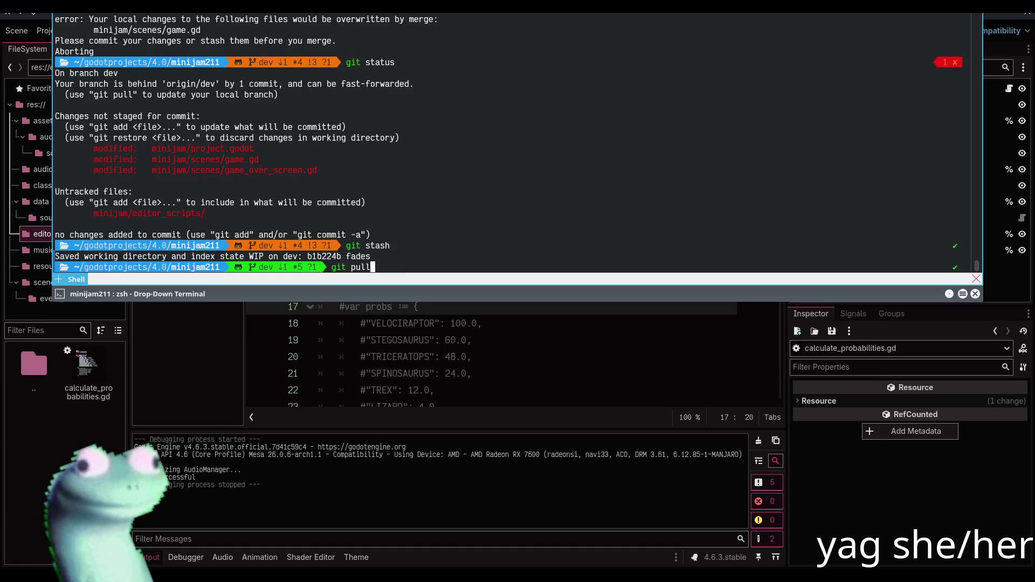
pyautogui.press('Return')
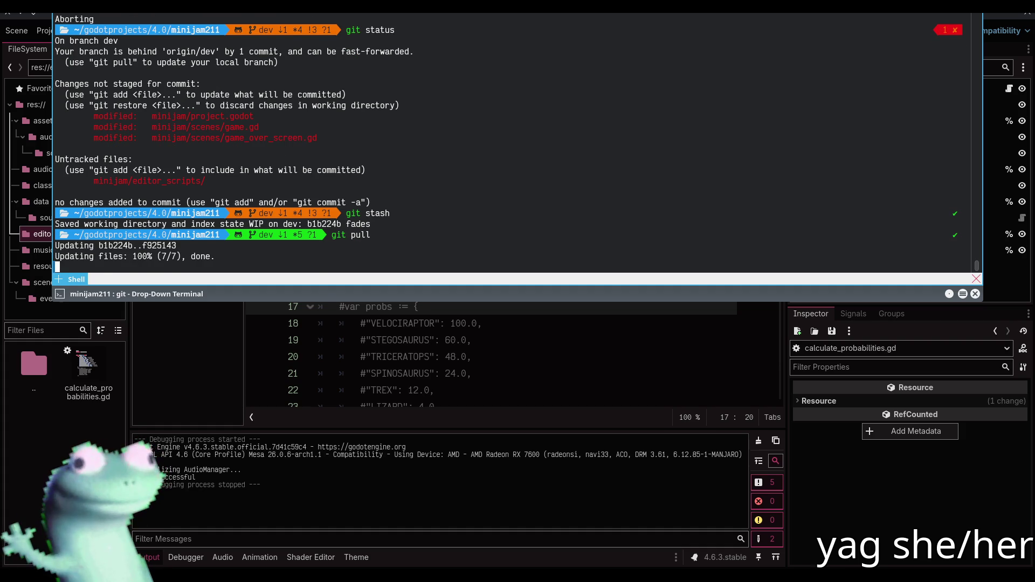
pyautogui.write('g')
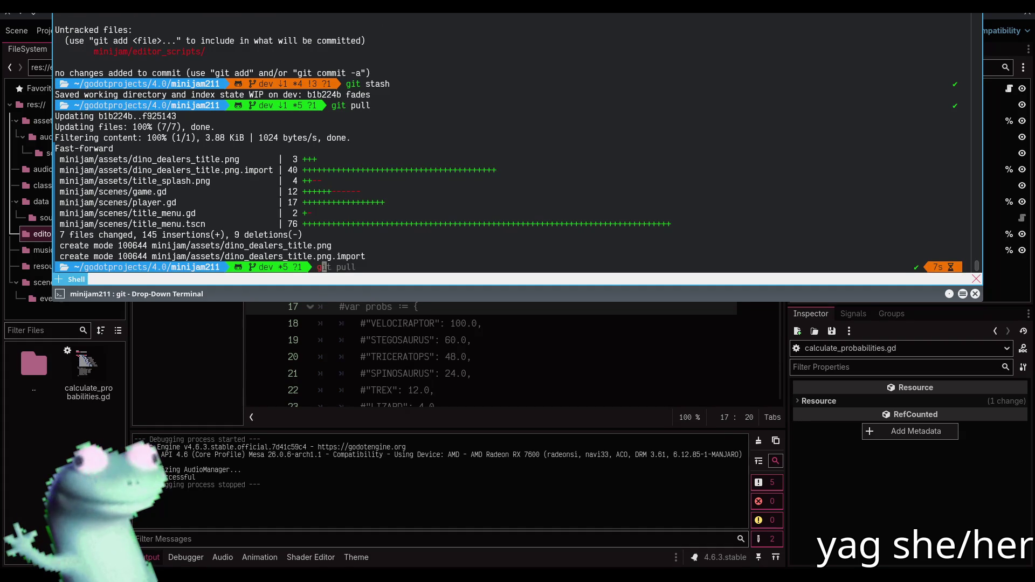
pyautogui.write('it stash apply')
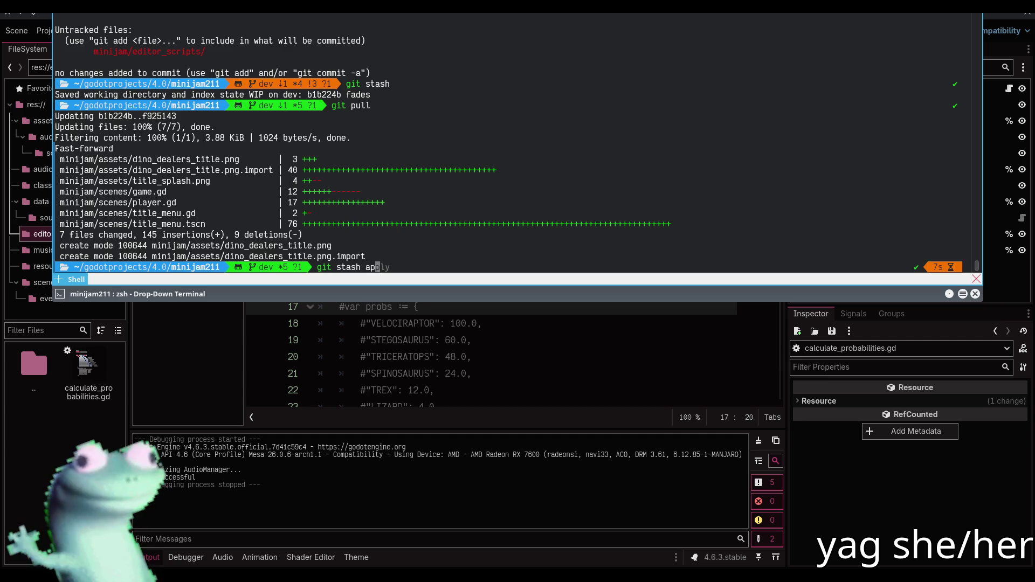
pyautogui.press('Return')
# - Review the git diff of game.gd in the pager, then quit it
pyautogui.write('git diff')
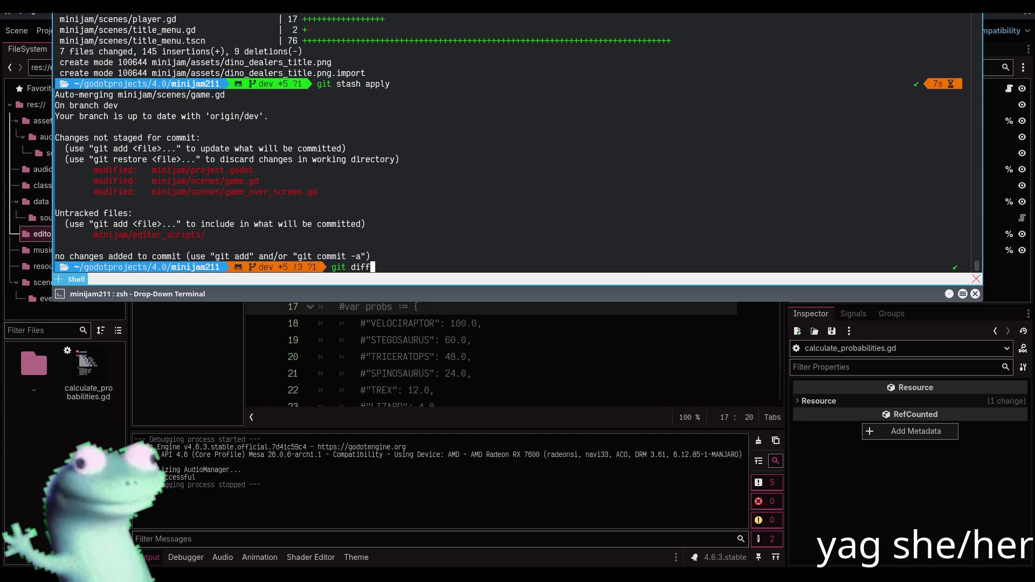
pyautogui.write(' mini')
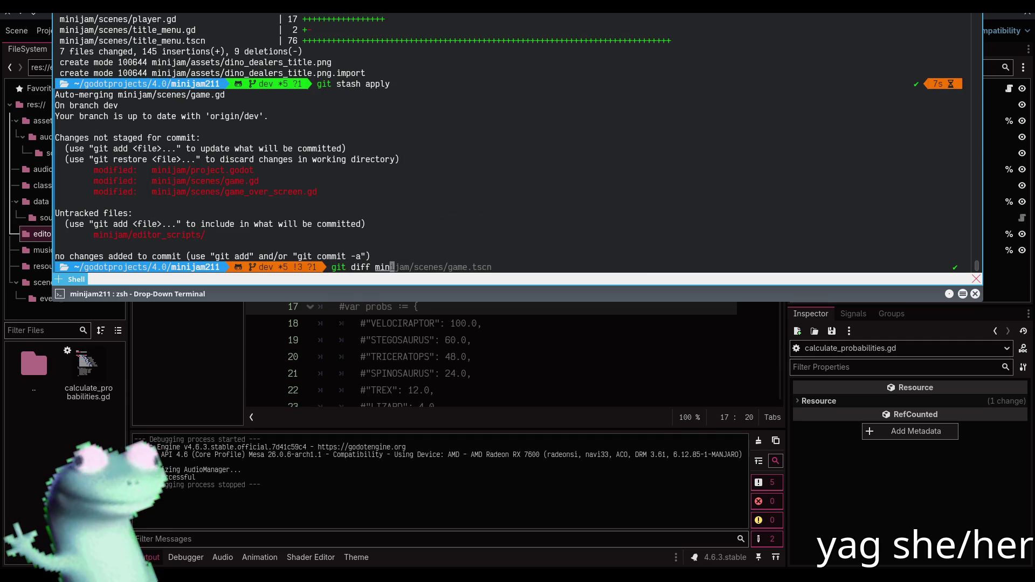
pyautogui.press('Right')
pyautogui.press('BackSpace')
pyautogui.press('BackSpace')
pyautogui.press('BackSpace')
pyautogui.write('gameg')
pyautogui.press('Tab')
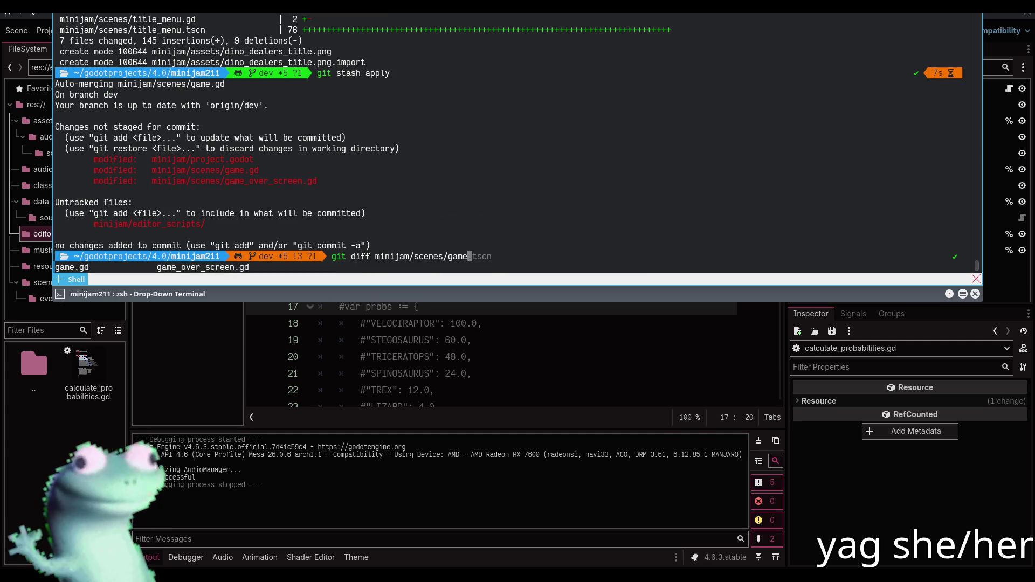
pyautogui.press('Tab')
pyautogui.press('Return')
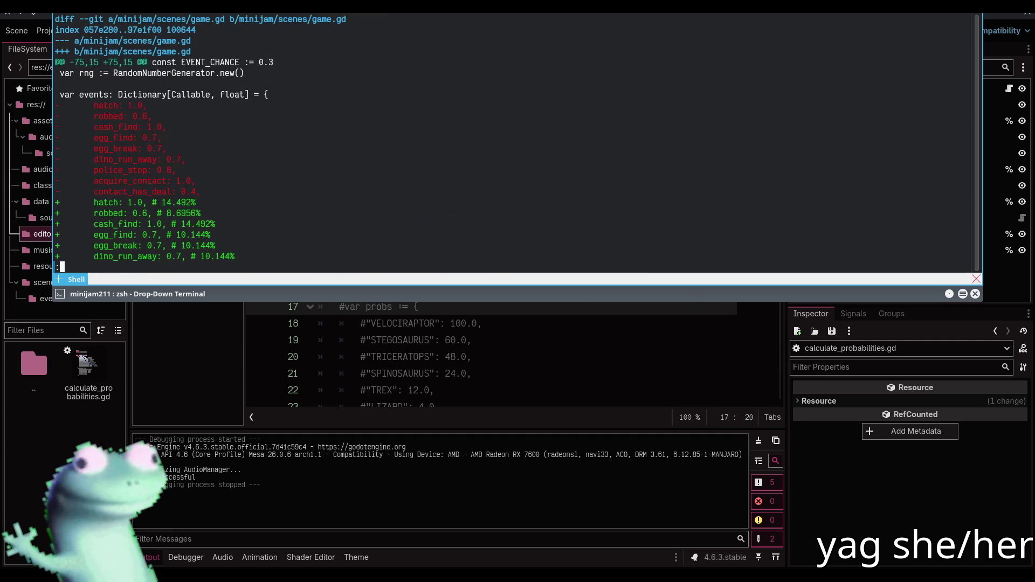
pyautogui.scroll(-3, 526, 124)
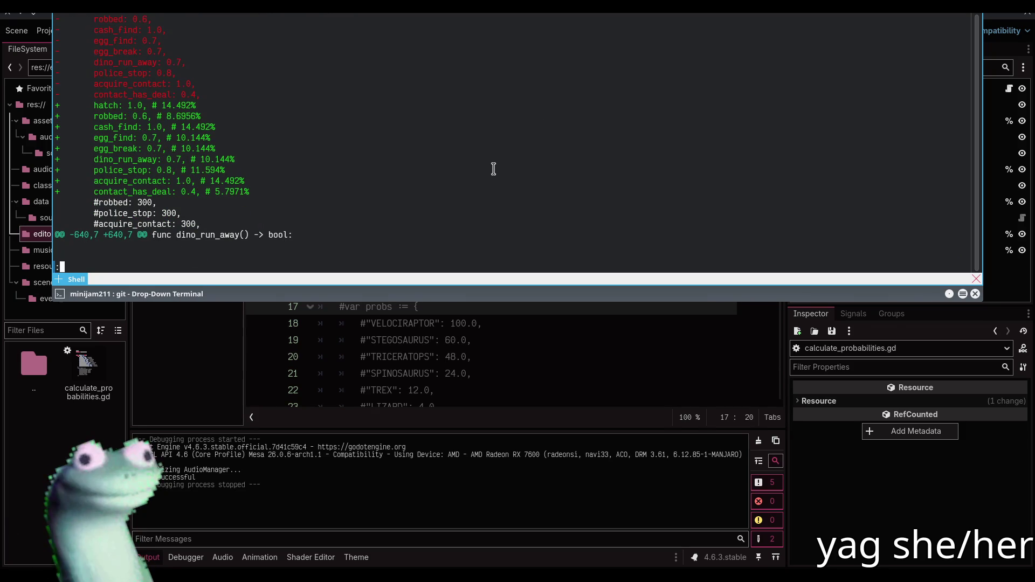
pyautogui.scroll(2, 491, 169)
pyautogui.scroll(-4, 490, 169)
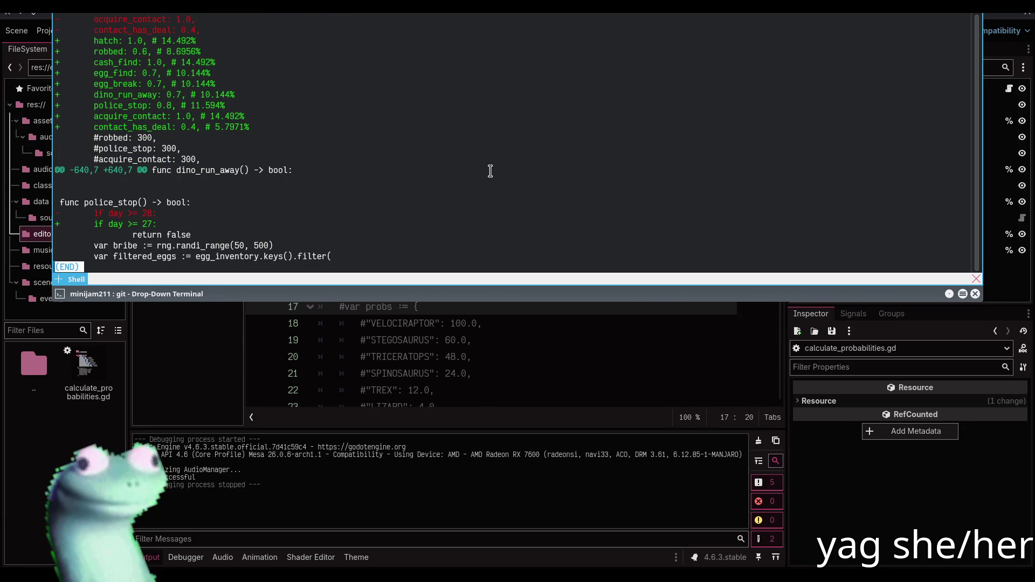
pyautogui.press('q')
# - Stage all changes, commit them as "fix police event", and push to the remote
pyautogui.press('super')
pyautogui.press('Escape')
pyautogui.write('git status')
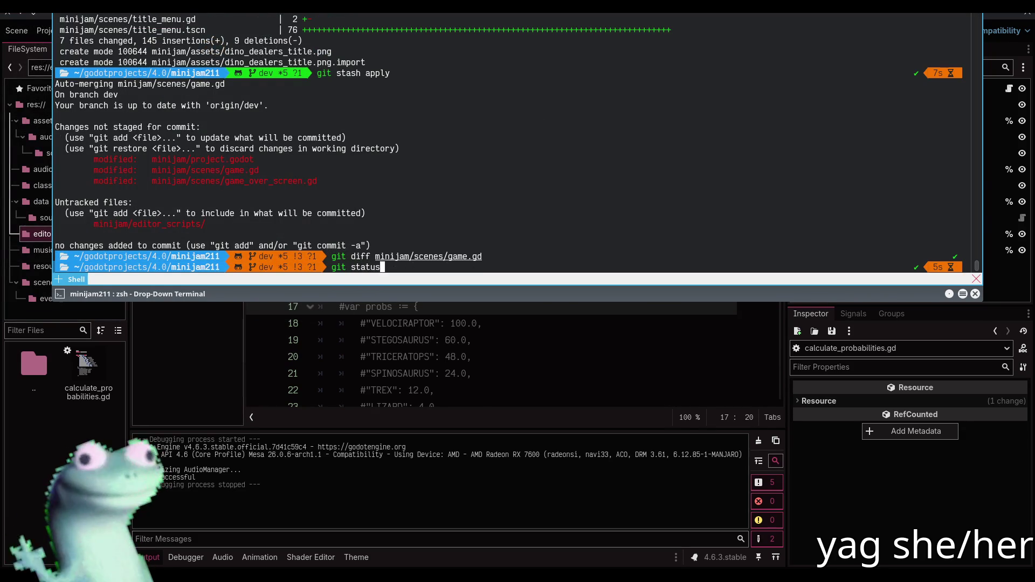
pyautogui.press('Return')
pyautogui.write('git ass .')
pyautogui.press('Return')
pyautogui.write('git co')
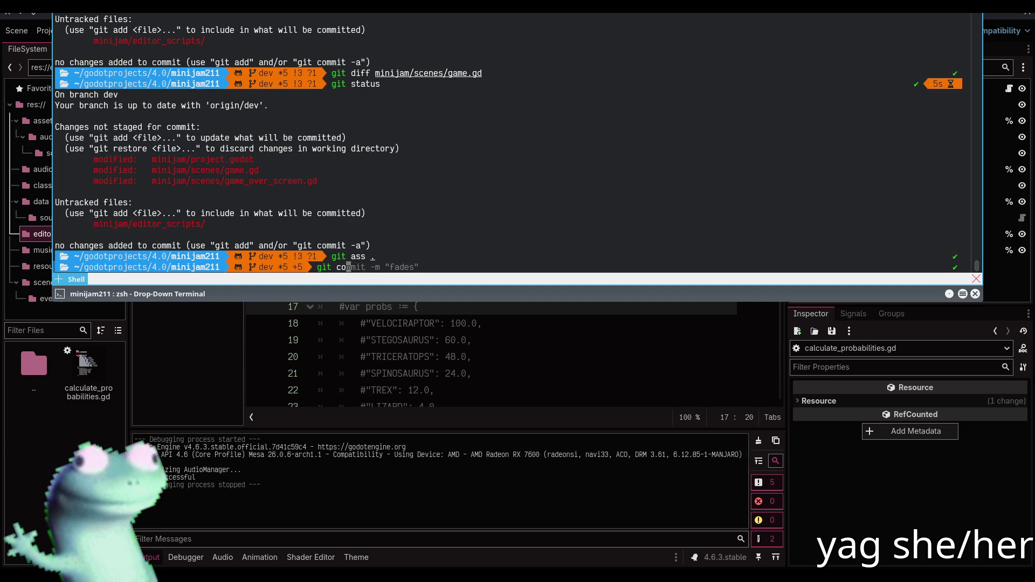
pyautogui.write('mmit -m "fix police event"')
pyautogui.press('Return')
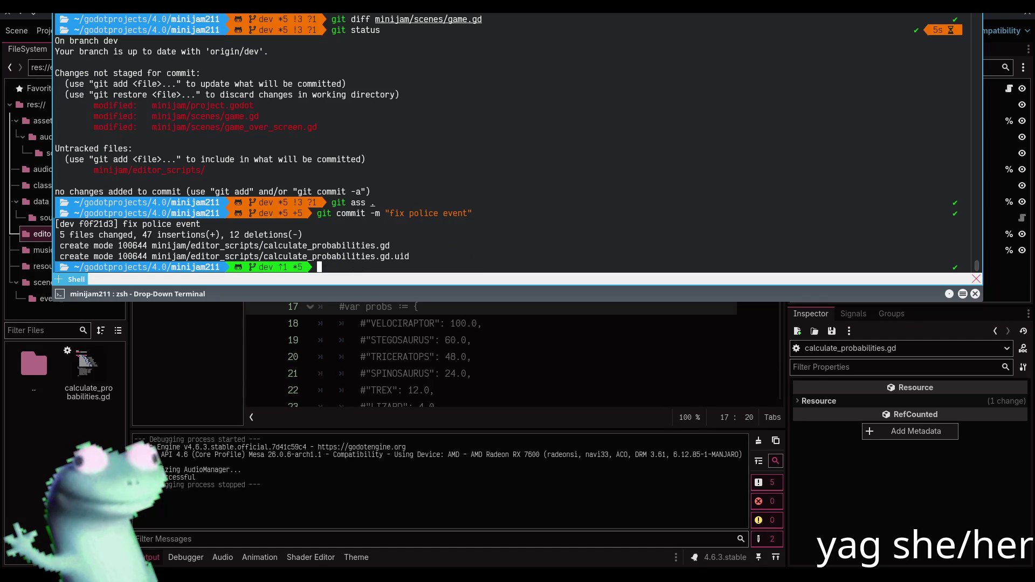
pyautogui.write('git push')
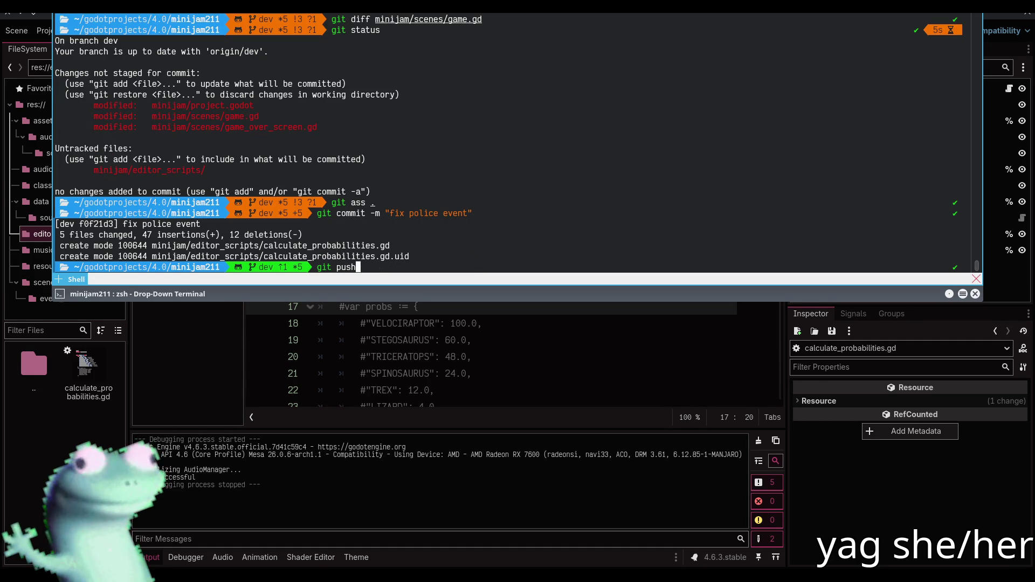
pyautogui.press('Return')
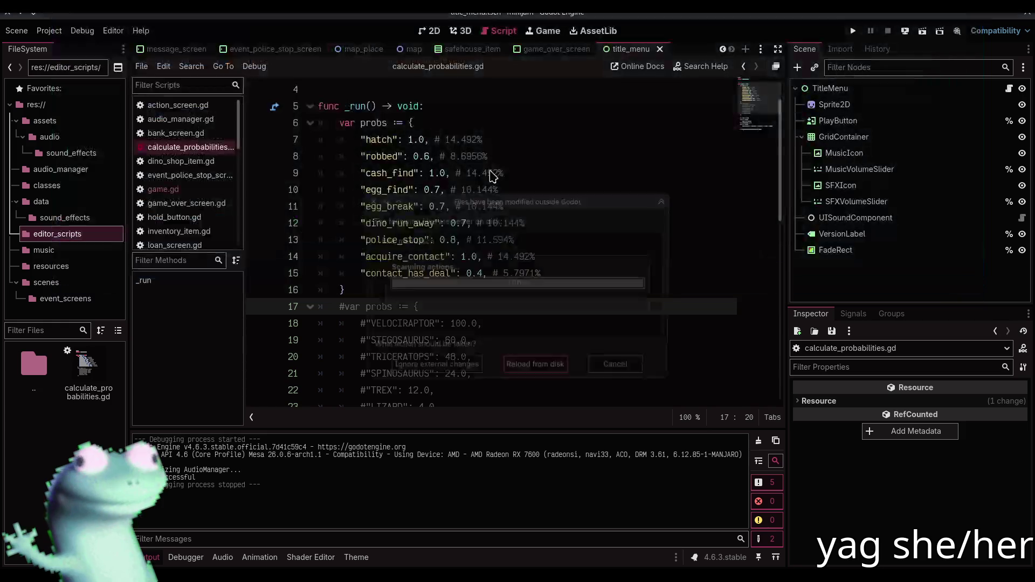
# - Back in Godot, reload the externally modified files from disk and return to line 17
pyautogui.press('F12')
pyautogui.click(562, 369)
pyautogui.click(528, 323)
pyautogui.click(529, 307)
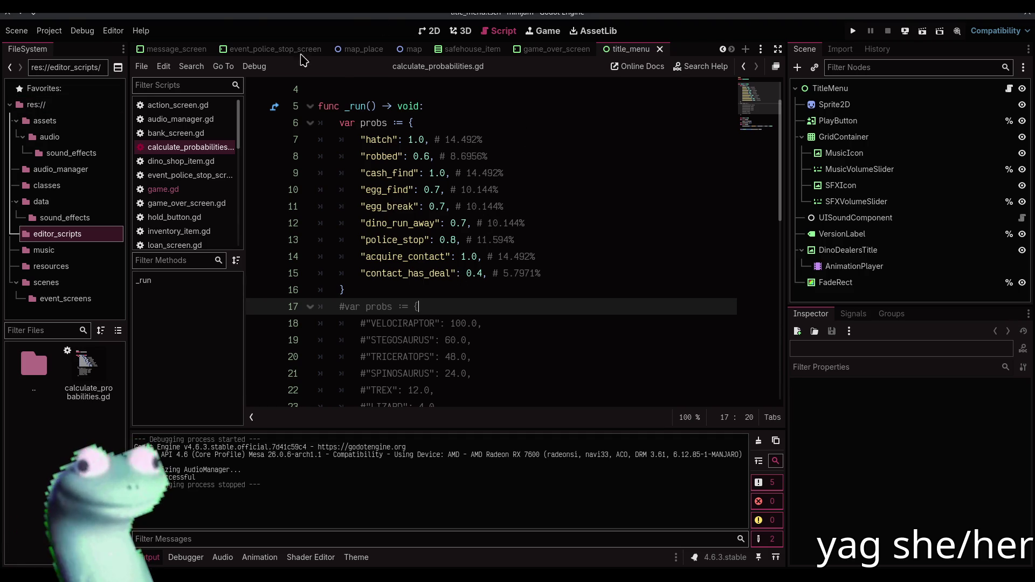
pyautogui.click(65, 32)
# - Set Application > Config > Version to 0.0.2 in Project Settings
pyautogui.click(69, 46)
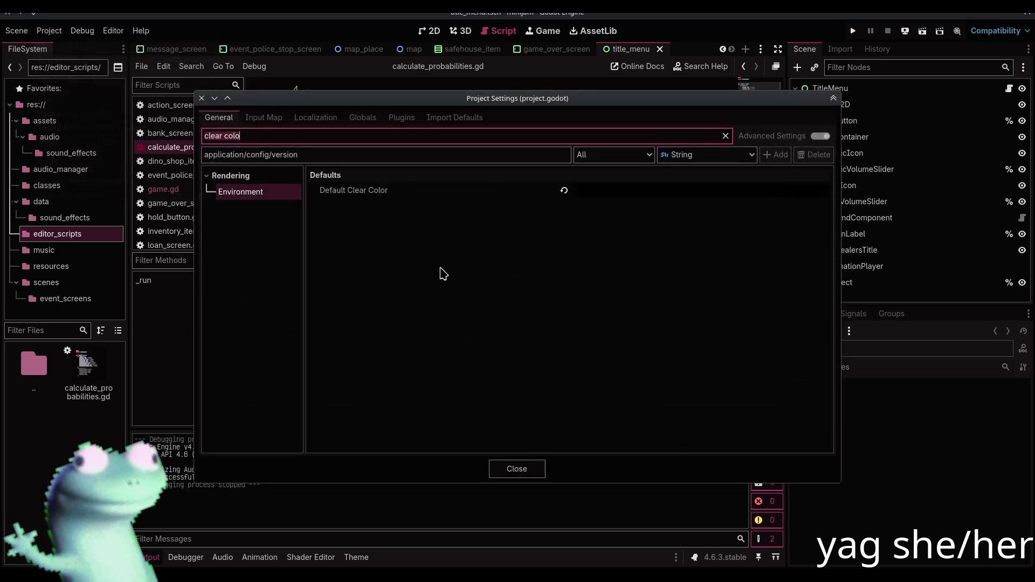
pyautogui.tripleClick(439, 135)
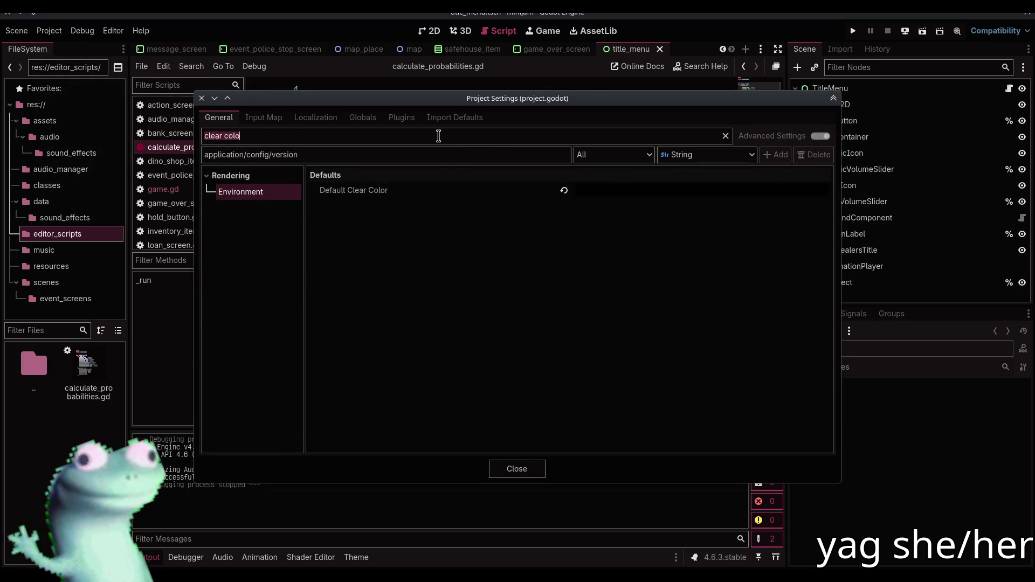
pyautogui.write('version')
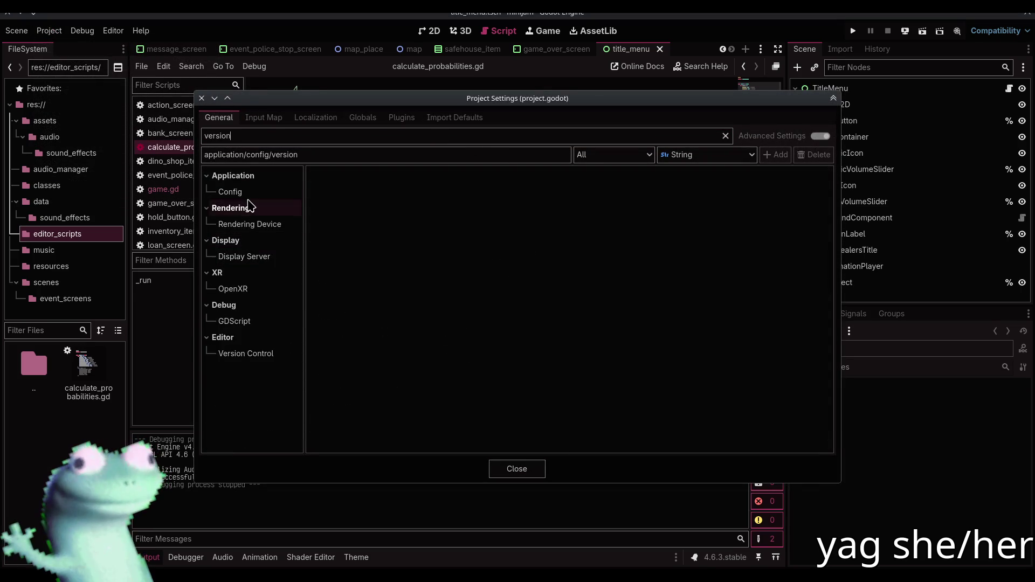
pyautogui.click(253, 193)
pyautogui.click(625, 179)
pyautogui.press('BackSpace')
pyautogui.write('2')
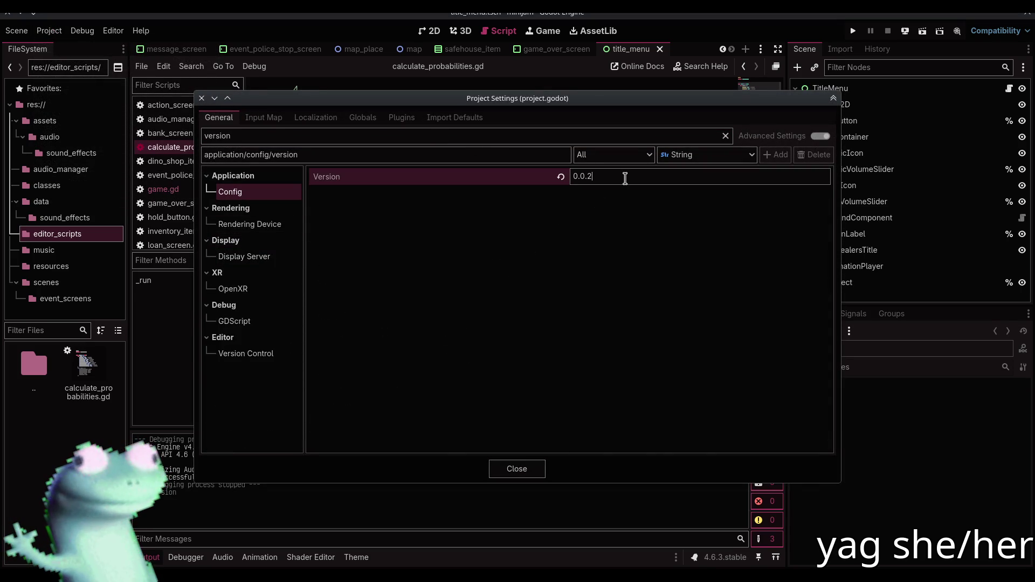
pyautogui.click(538, 469)
# - Save the title_menu scene, show its 2D view, and clear and hide the output log
pyautogui.hotkey('ctrl', 's')
pyautogui.click(430, 32)
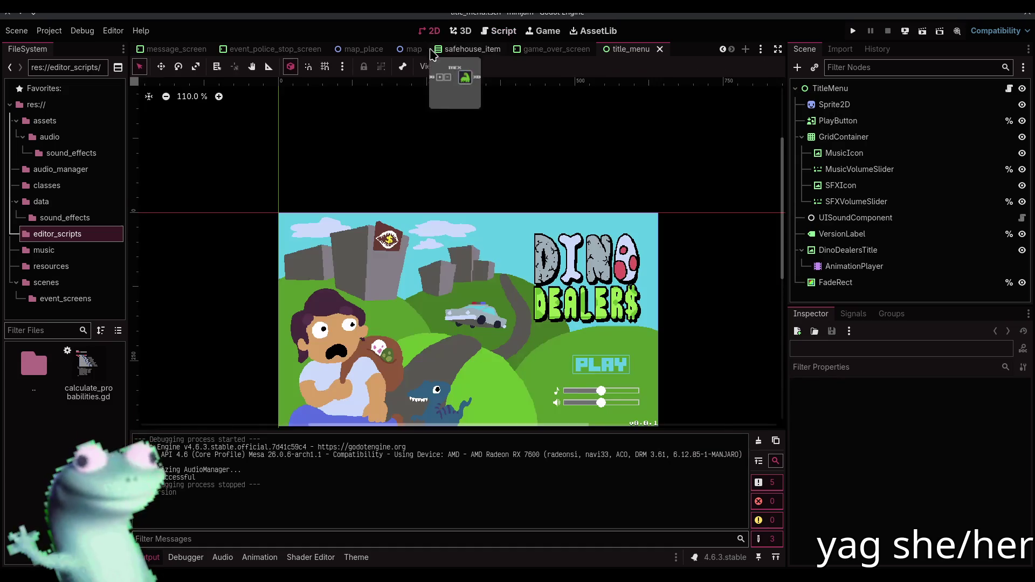
pyautogui.click(759, 441)
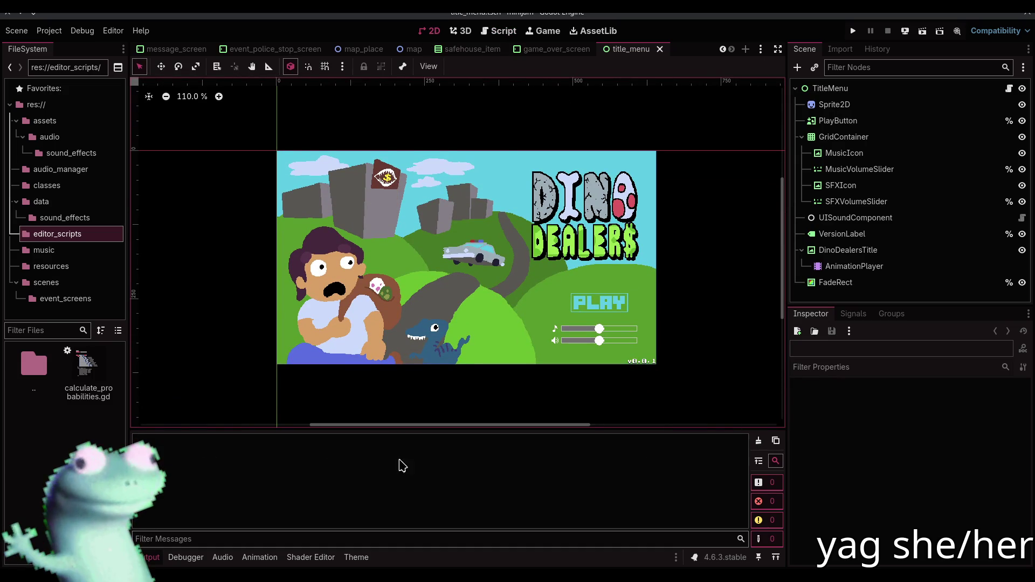
pyautogui.hotkey('ctrl', 'j')
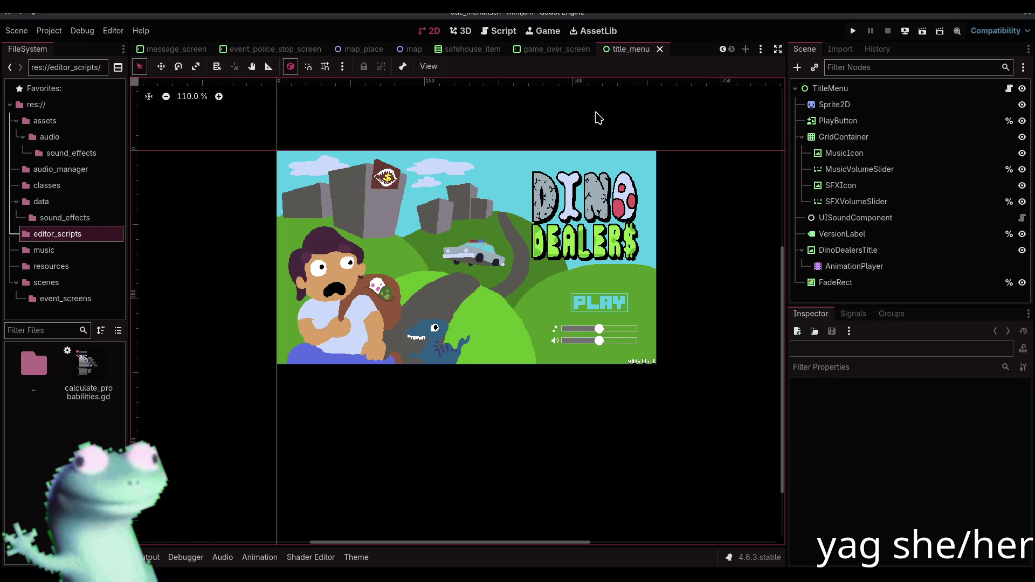
# - Export the web build over builds/index.html, then open GAME.zip from the builds folder
pyautogui.click(49, 30)
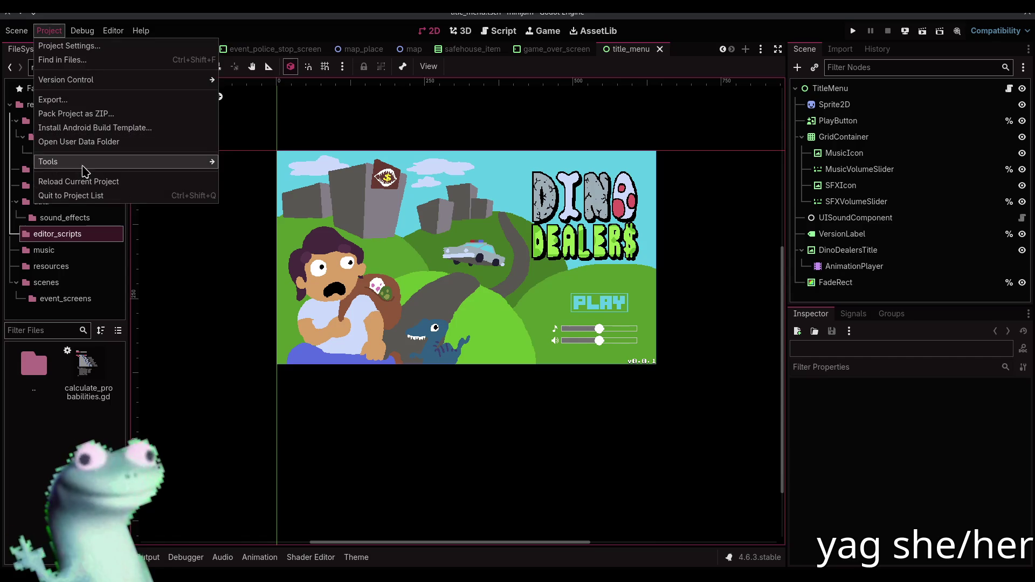
pyautogui.click(75, 101)
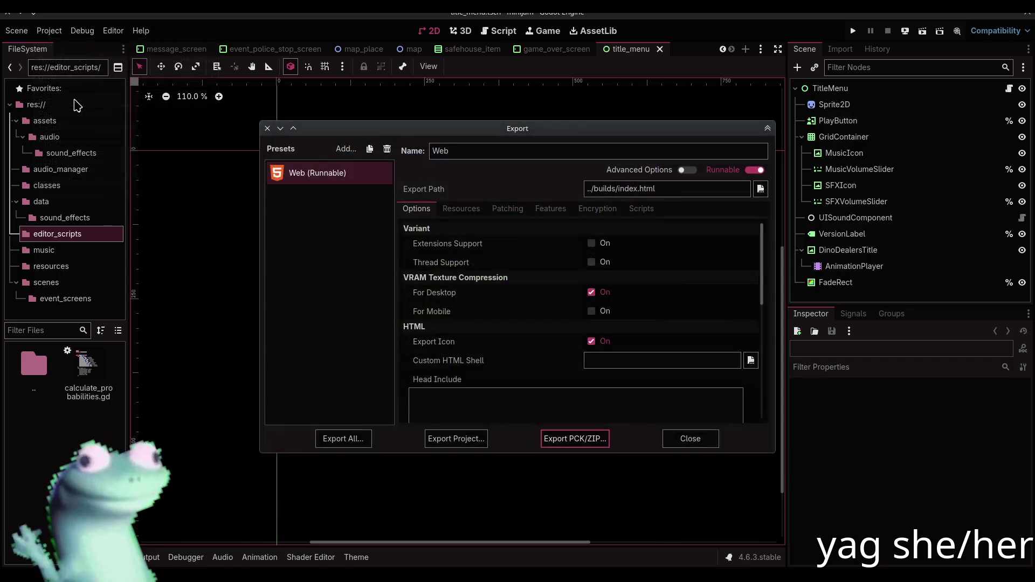
pyautogui.click(489, 440)
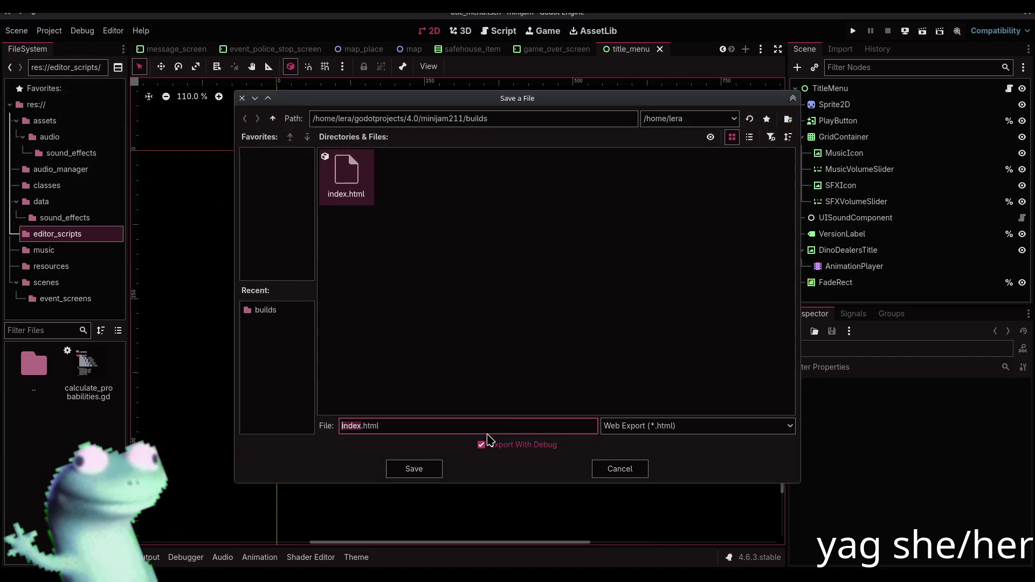
pyautogui.click(439, 473)
pyautogui.click(466, 312)
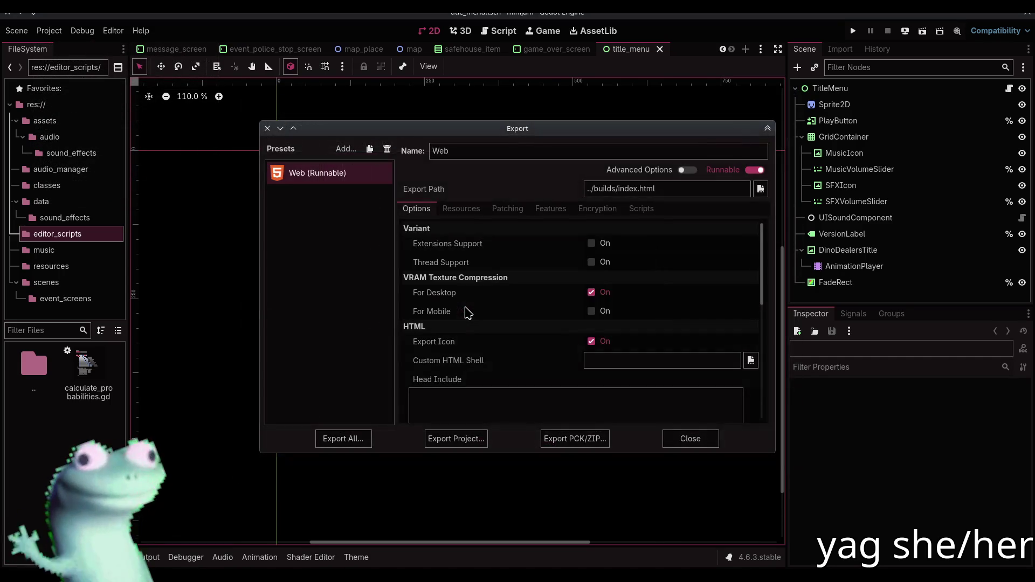
pyautogui.click(268, 128)
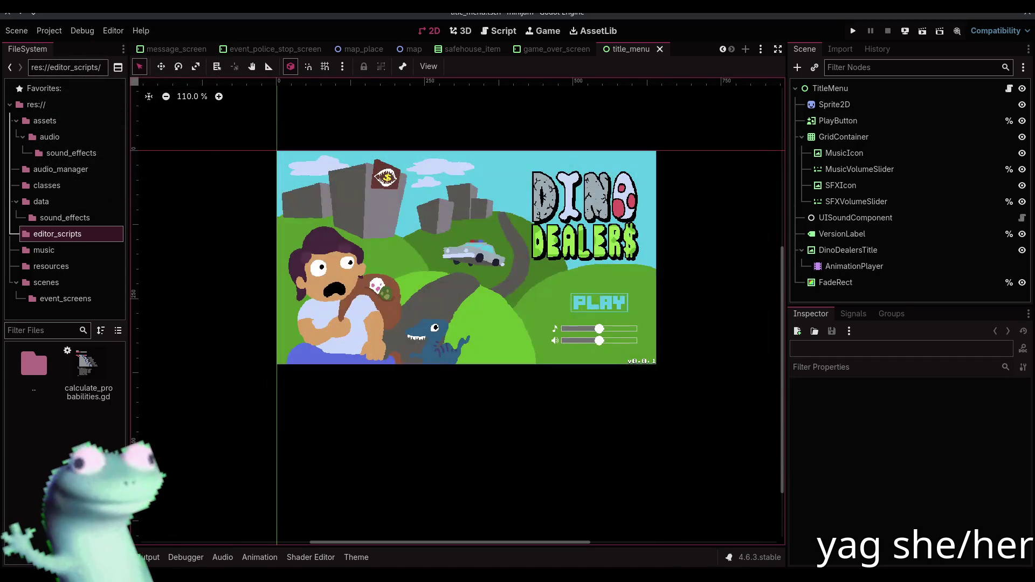
pyautogui.hotkey('alt', 'Tab')
pyautogui.doubleClick(214, 232)
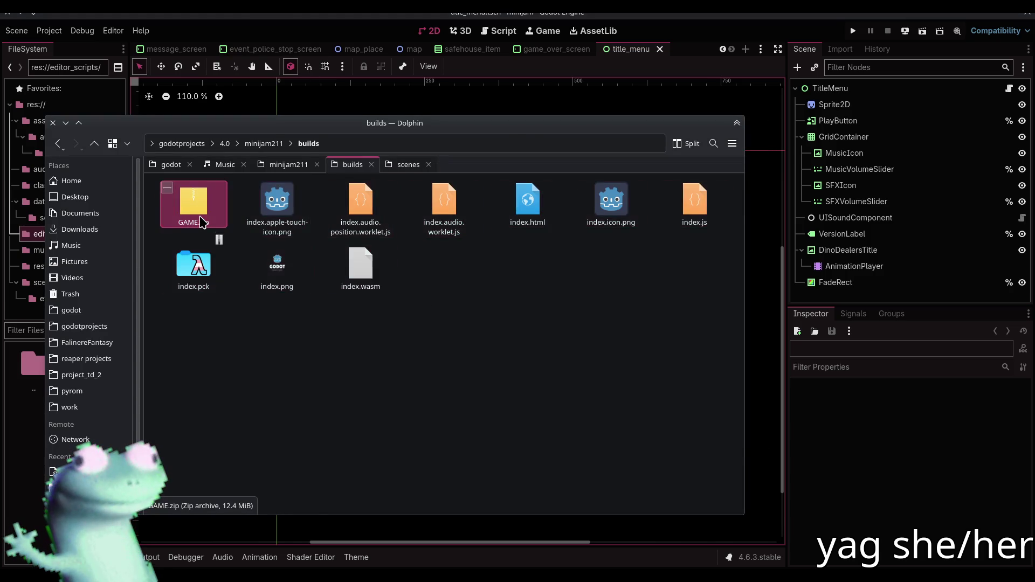
# - Drag the nine exported web files into GAME.zip, replacing the old ones, and return to the browser
pyautogui.click(223, 287)
pyautogui.click(277, 208)
pyautogui.keyDown('shift'); pyautogui.click(361, 267); pyautogui.keyUp('shift')
pyautogui.moveTo(751, 263)
pyautogui.mouseDown()
pyautogui.moveTo(818, 267)
pyautogui.moveTo(805, 261)
pyautogui.mouseUp()
pyautogui.moveTo(367, 264)
pyautogui.mouseDown()
pyautogui.moveTo(755, 345)
pyautogui.moveTo(730, 377)
pyautogui.mouseUp()
pyautogui.click(786, 372)
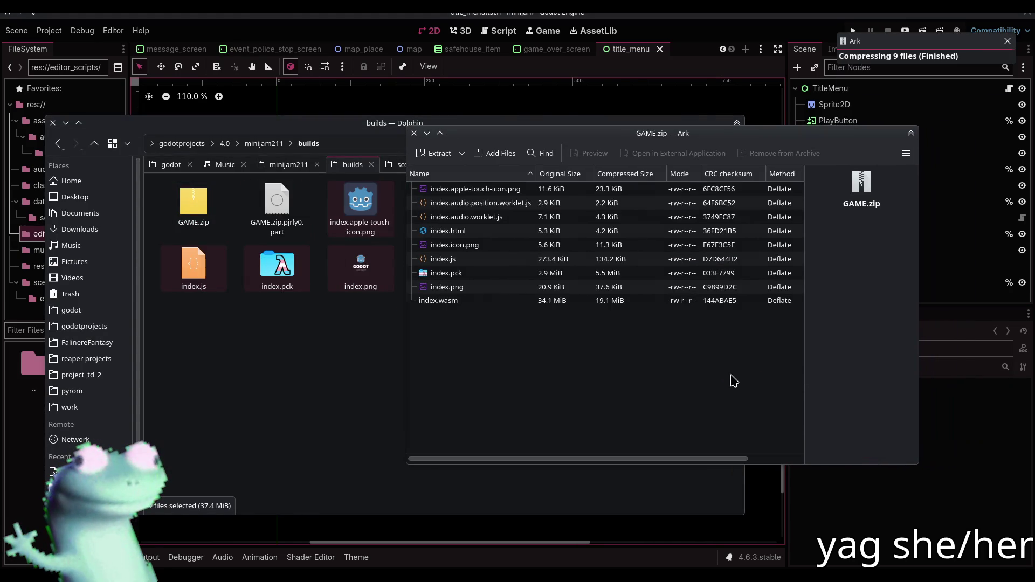
pyautogui.click(312, 303)
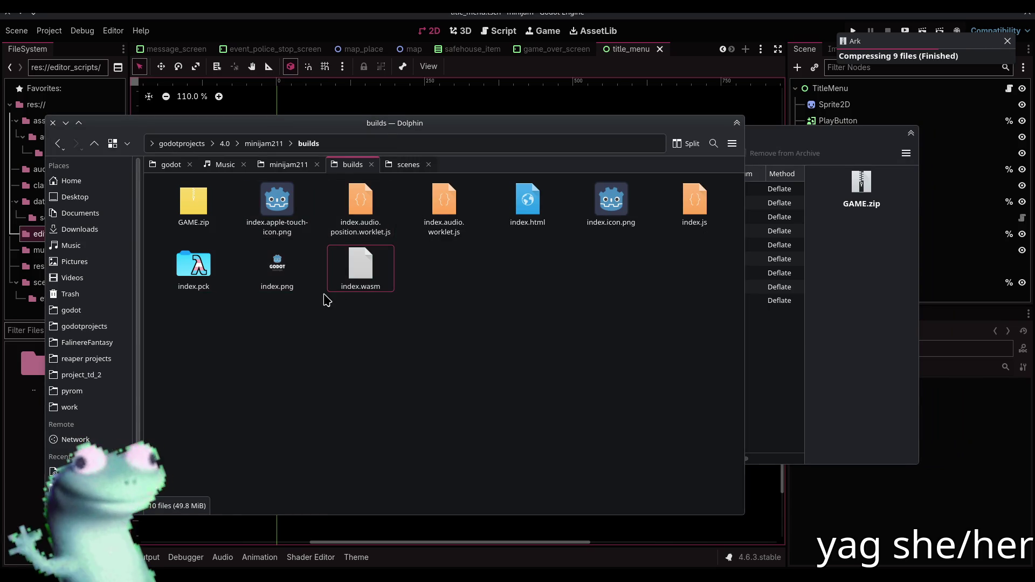
pyautogui.hotkey('alt', 'Tab')
pyautogui.hotkey('alt', 'Tab')
pyautogui.hotkey('alt', 'Tab')
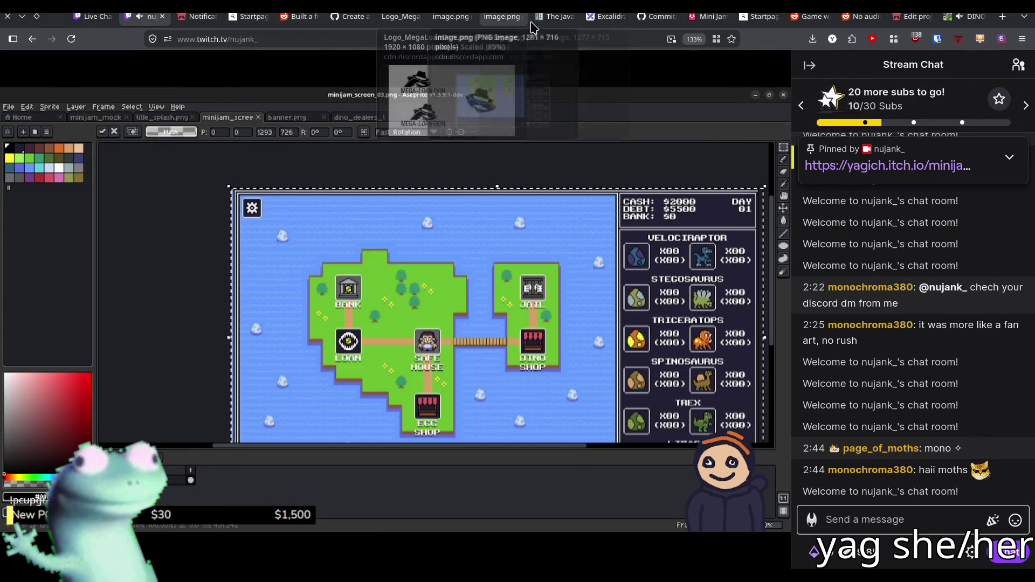
pyautogui.click(927, 17)
# - Check the files in the builds folder, then return to the itch.io edit page
pyautogui.scroll(3, 245, 302)
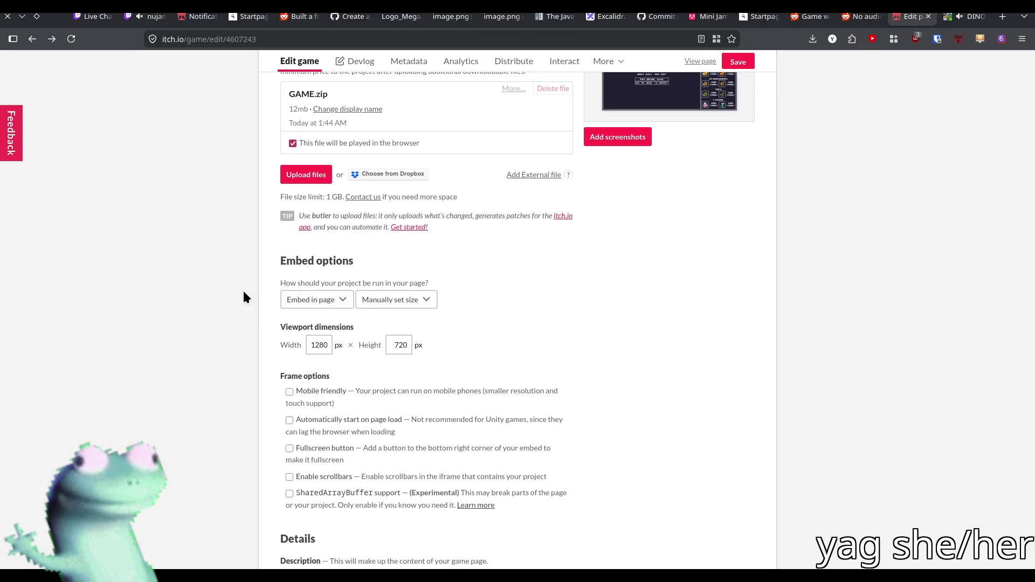
pyautogui.scroll(3, 446, 298)
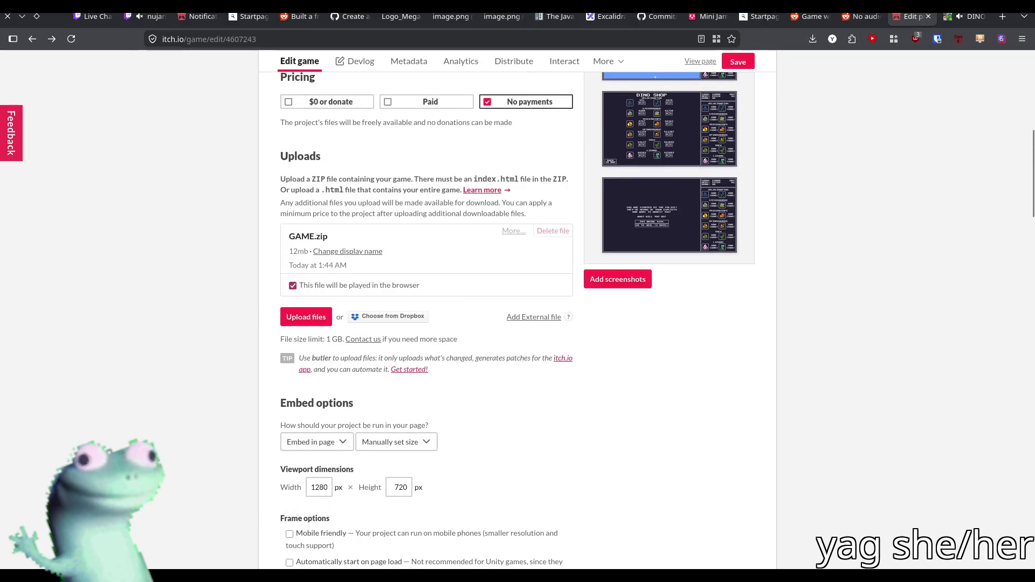
pyautogui.hotkey('alt', 'Tab')
pyautogui.moveTo(535, 348); pyautogui.dragTo(469, 365)
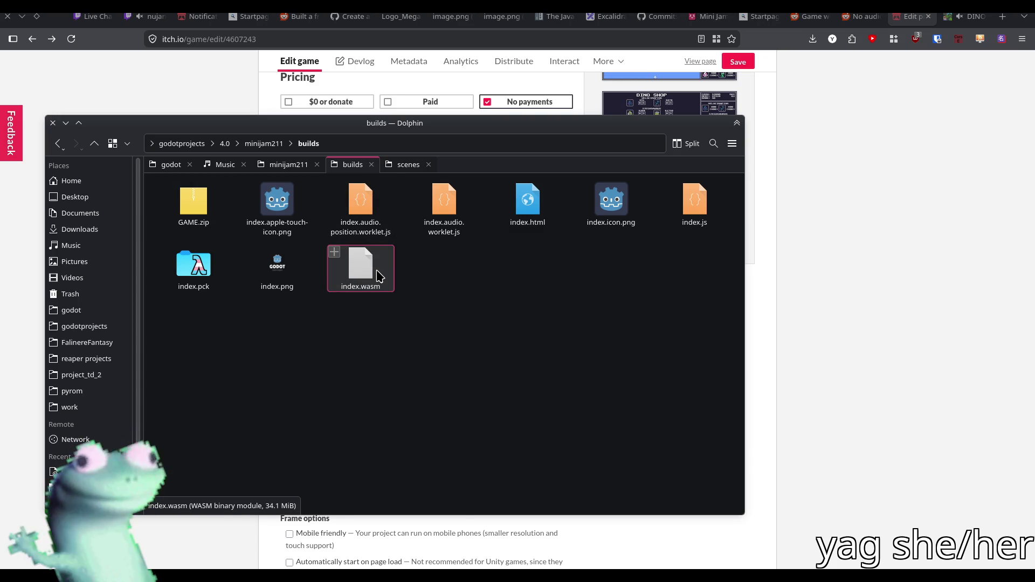
pyautogui.click(355, 276)
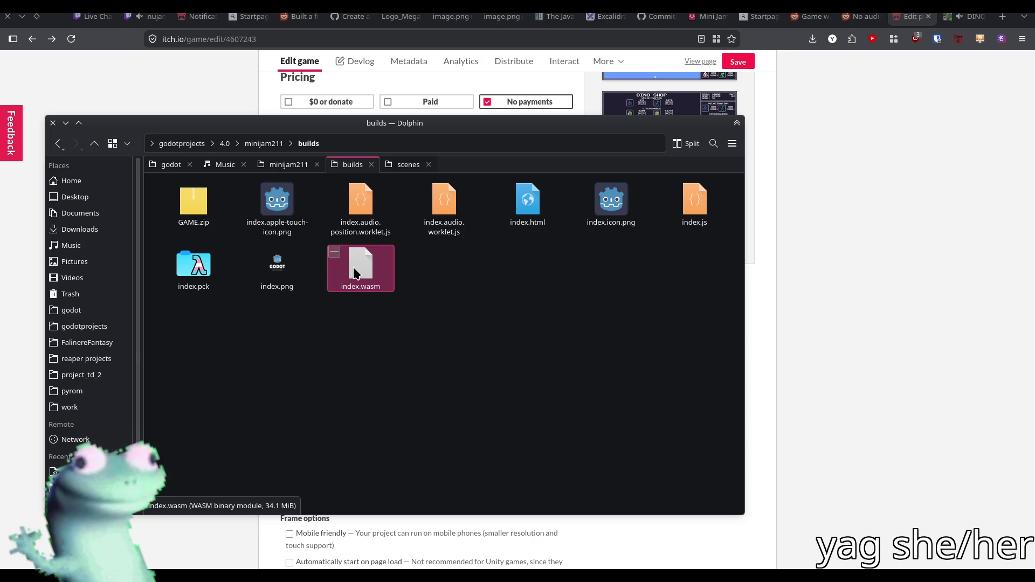
pyautogui.click(572, 321)
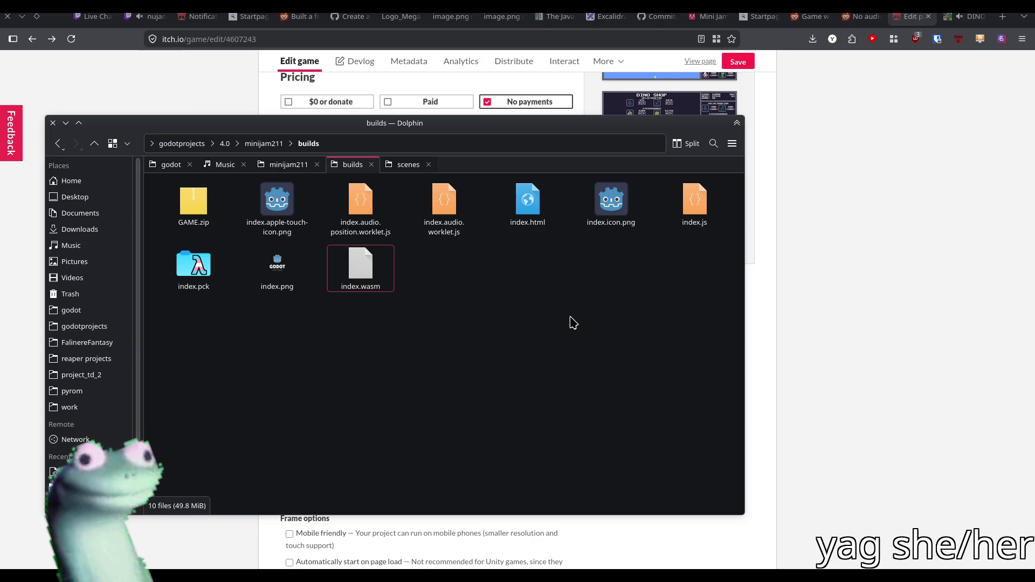
pyautogui.click(803, 272)
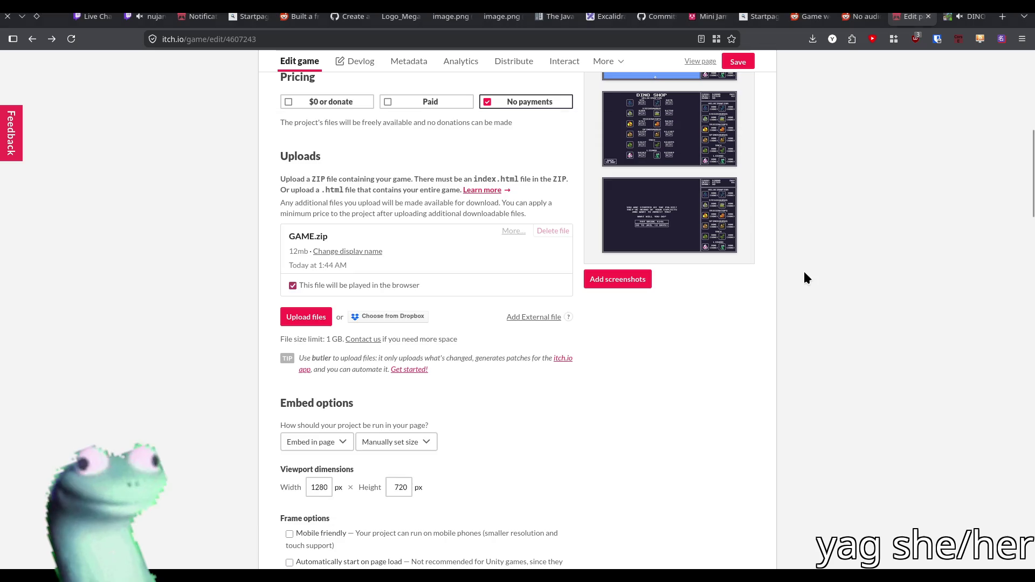
# - Upload GAME.zip, mark it playable in the browser, save, and open the Dino Dealers page
pyautogui.click(305, 317)
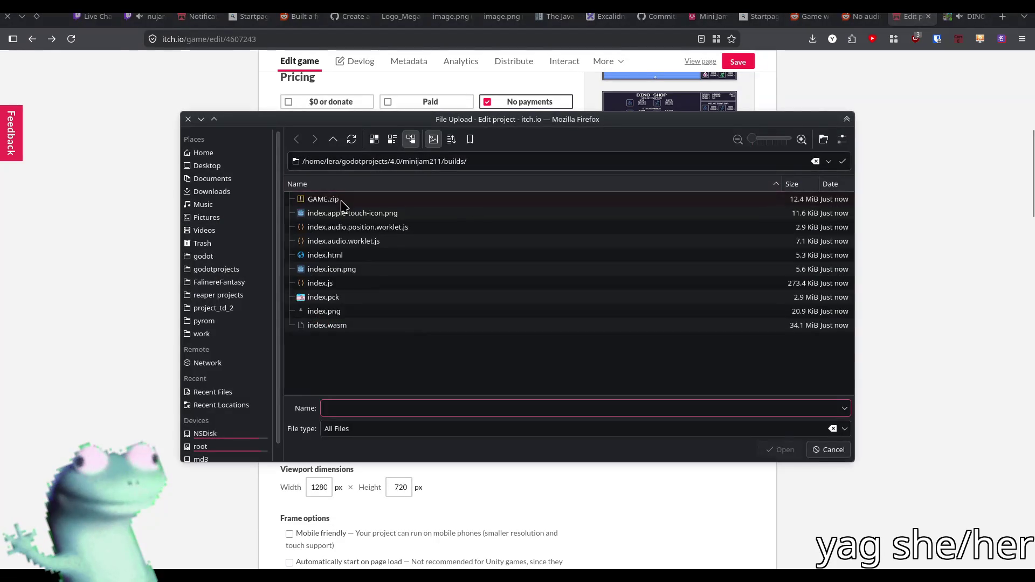
pyautogui.doubleClick(468, 201)
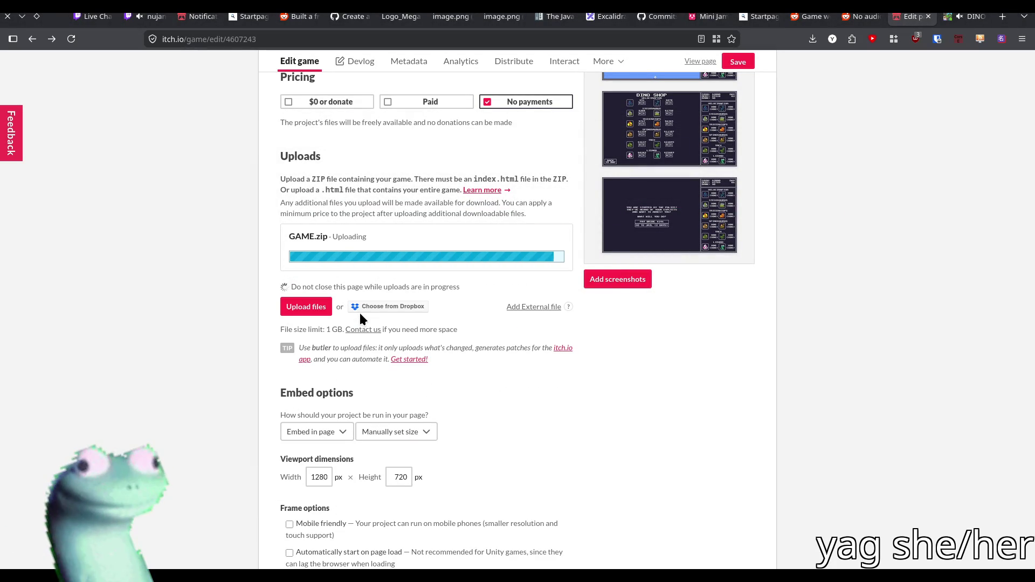
pyautogui.click(360, 311)
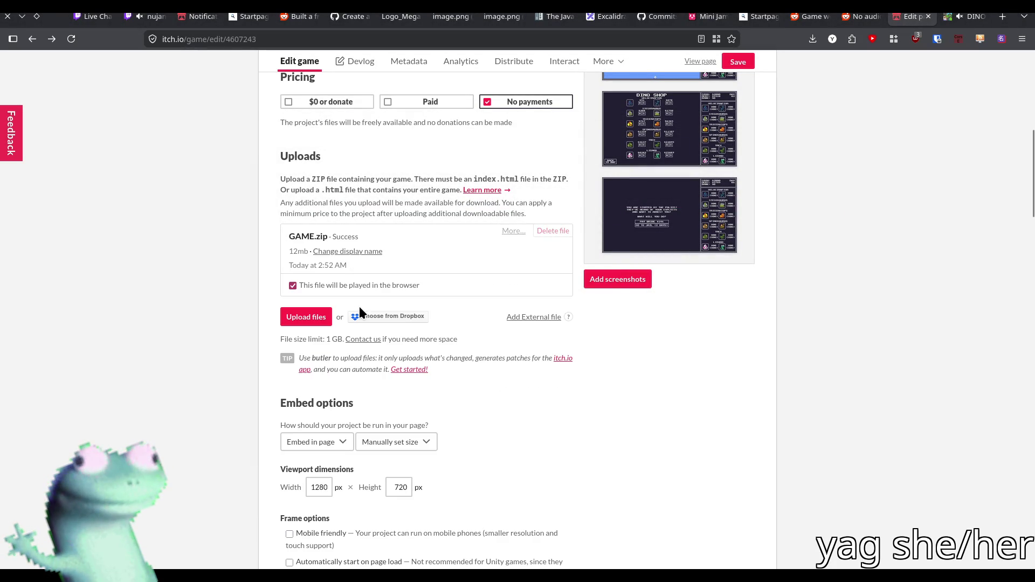
pyautogui.click(735, 62)
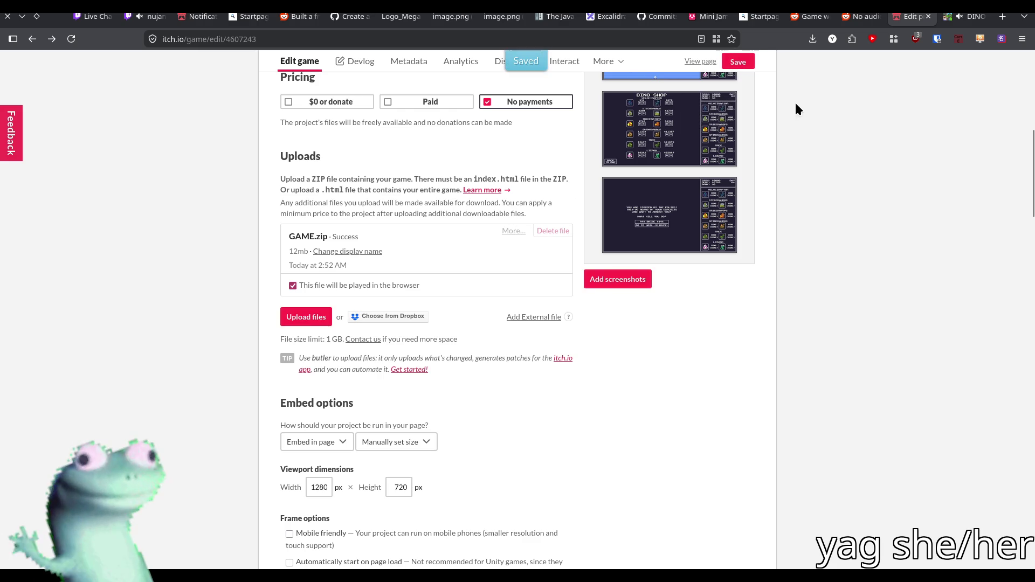
pyautogui.scroll(4, 911, 210)
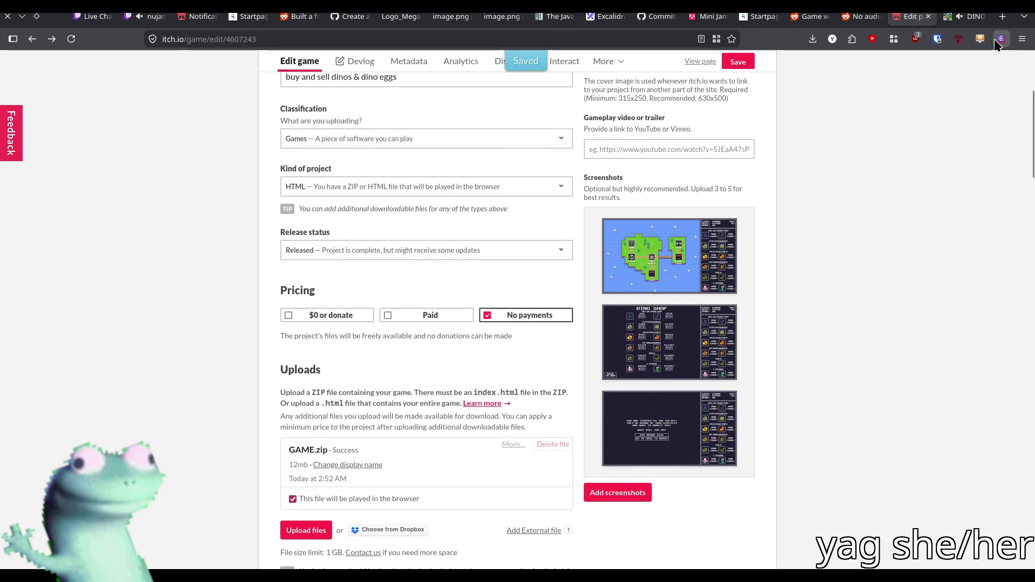
pyautogui.moveTo(975, 25)
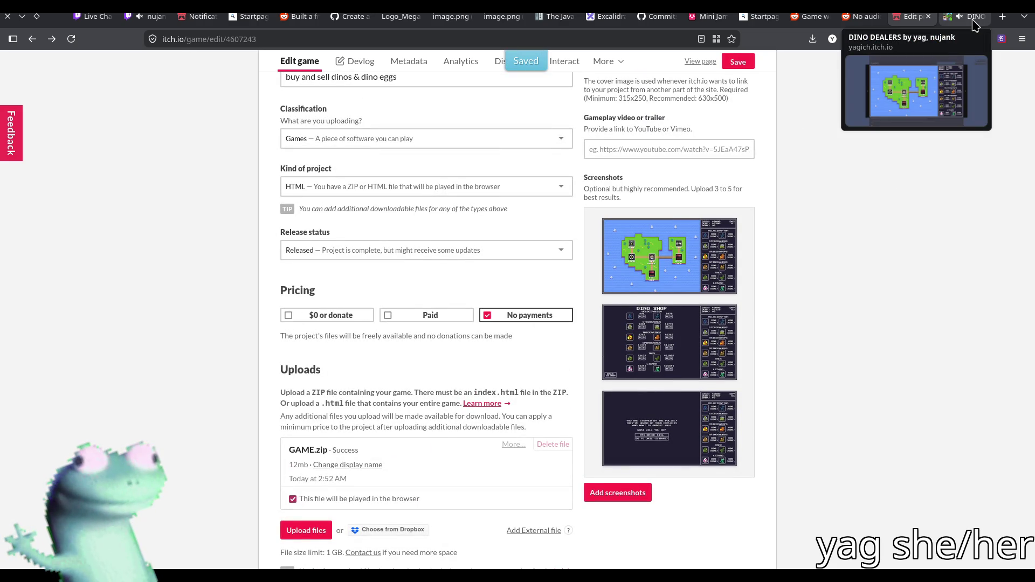
pyautogui.click(968, 17)
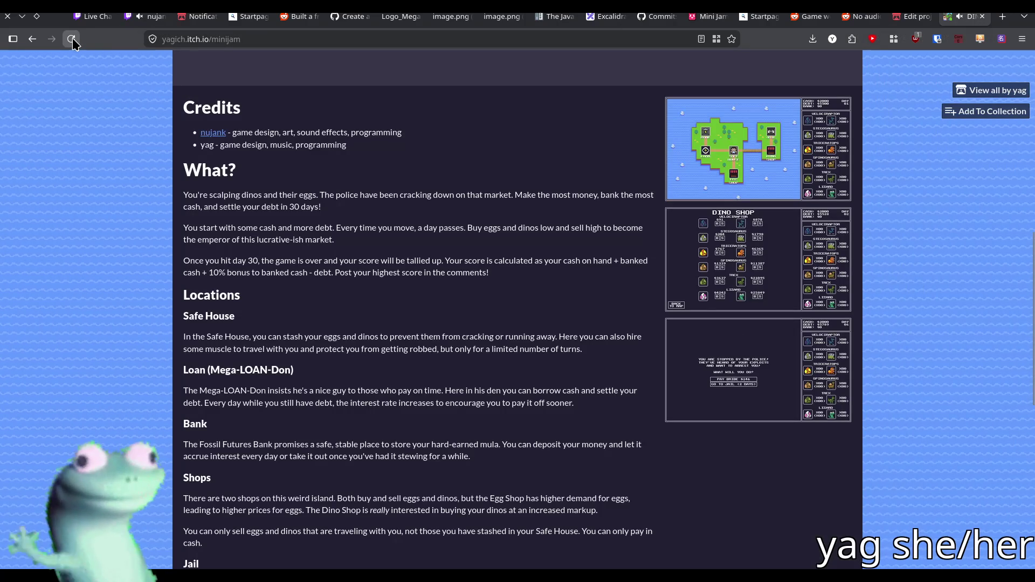
# - Reload the DINO DEALERS page to load the new build, then return to its Edit project form
pyautogui.click(73, 43)
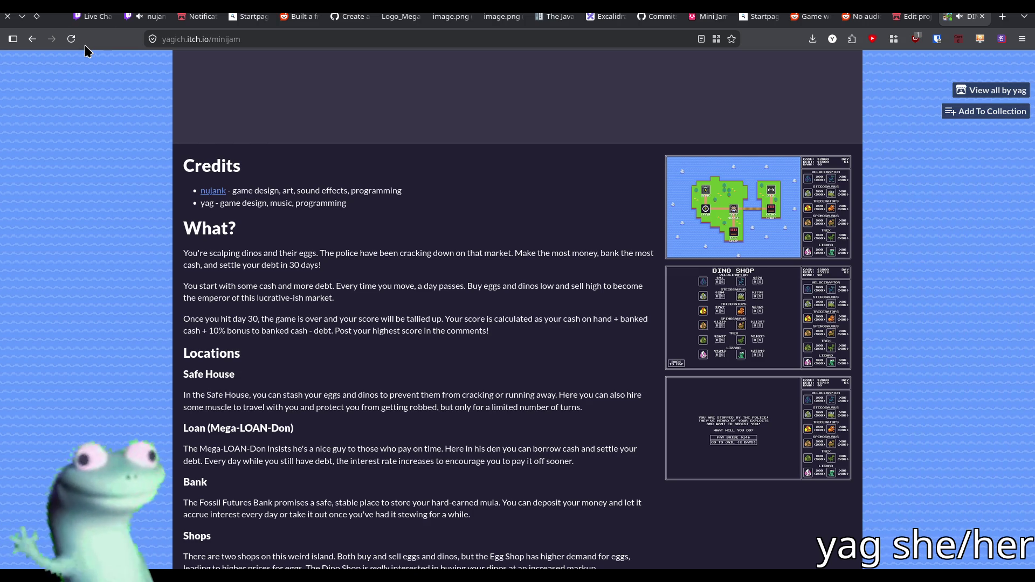
pyautogui.moveTo(893, 21)
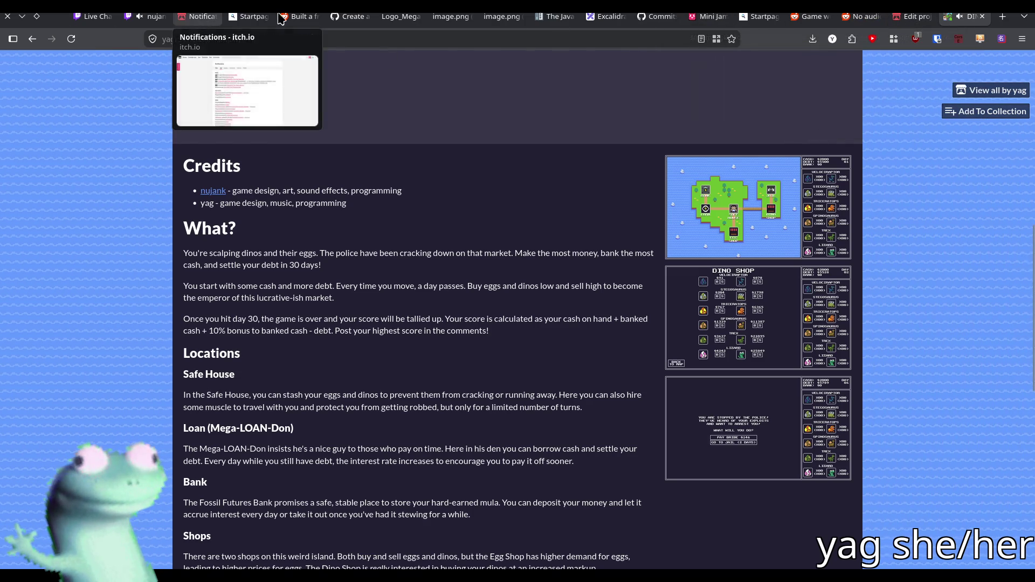
pyautogui.click(919, 23)
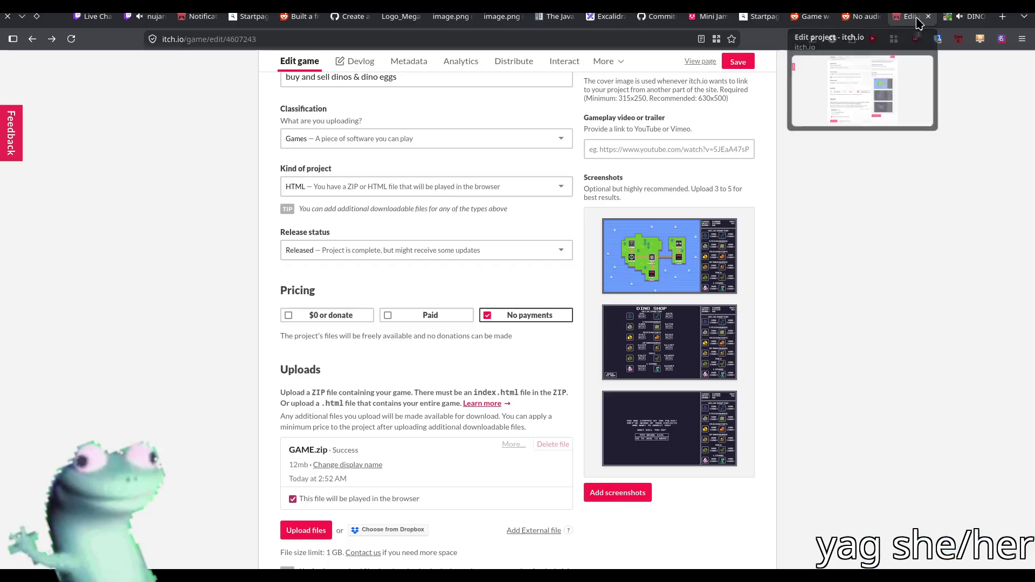
pyautogui.click(970, 17)
pyautogui.click(916, 21)
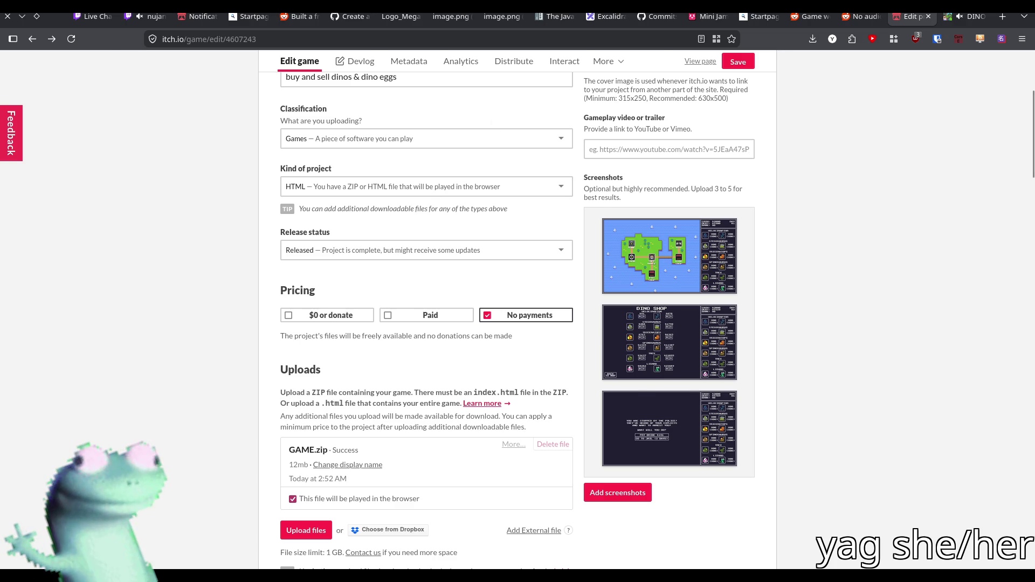
pyautogui.hotkey('alt', 'Tab')
pyautogui.click(500, 31)
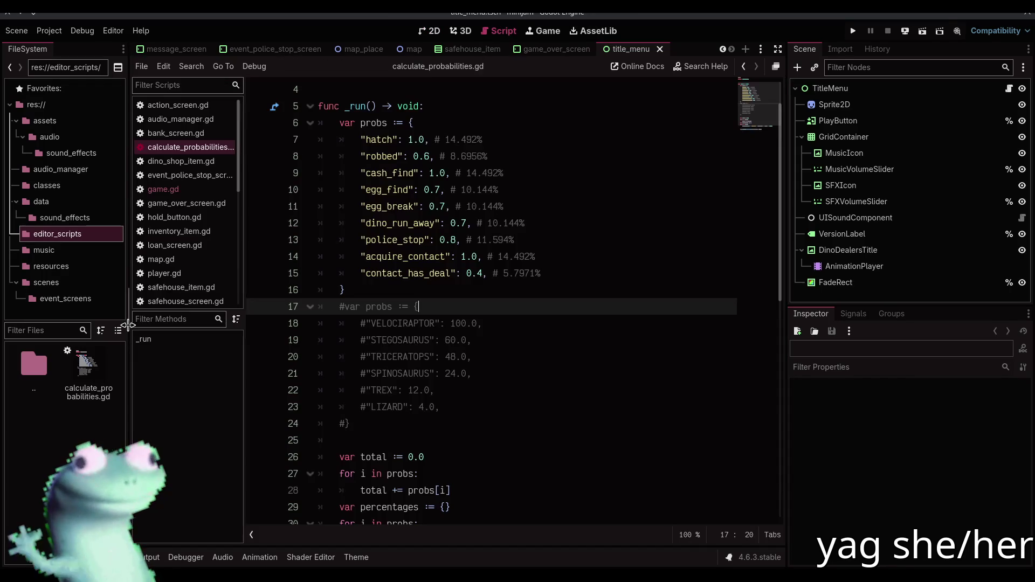
# - Open game.gd and jump to its robbed function
pyautogui.click(190, 191)
pyautogui.scroll(-5, 175, 420)
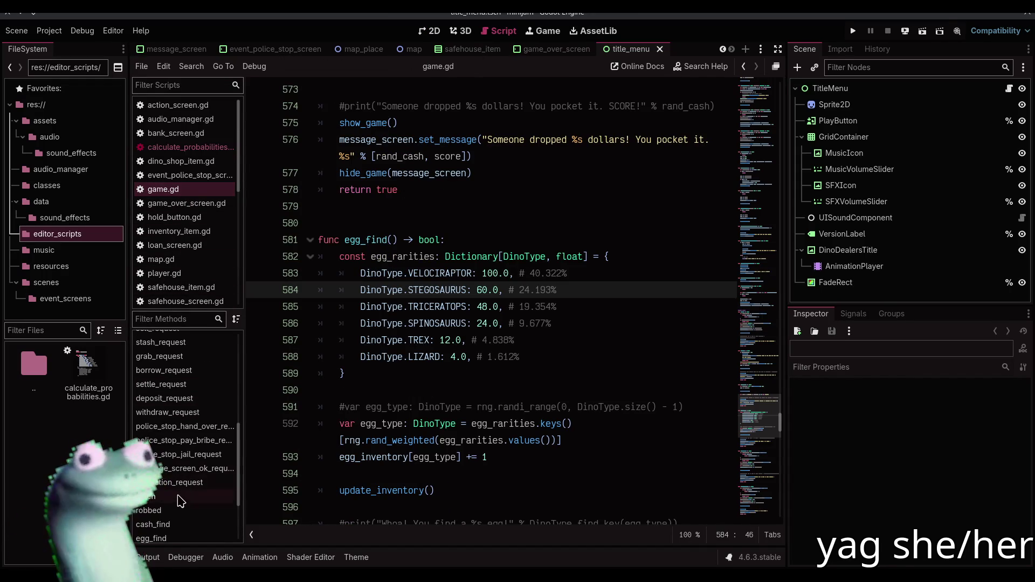
pyautogui.click(173, 510)
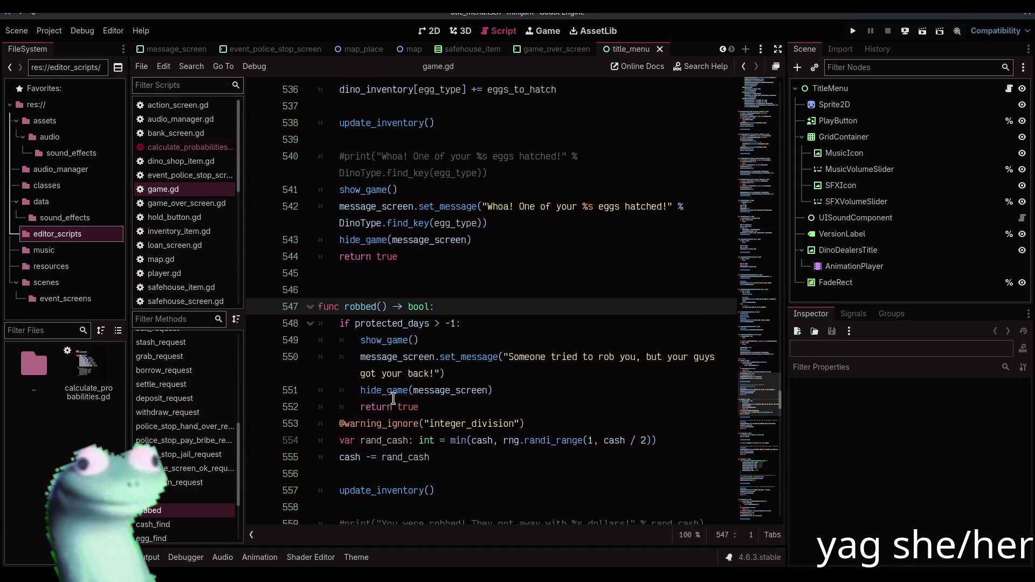
pyautogui.scroll(-3, 393, 399)
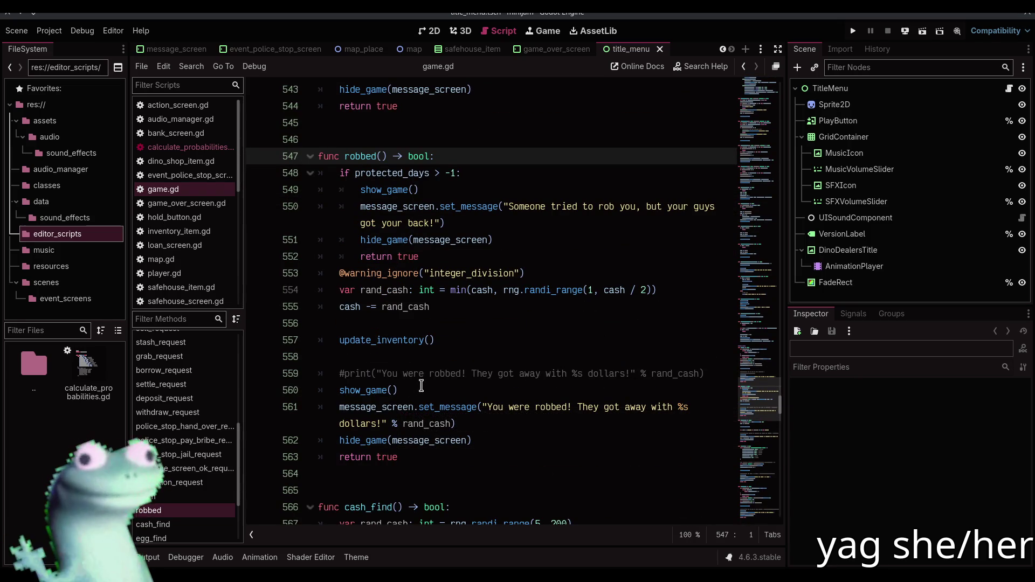
# - Hide the side panels for distraction-free editing and place the cursor on blank line 564
pyautogui.click(778, 49)
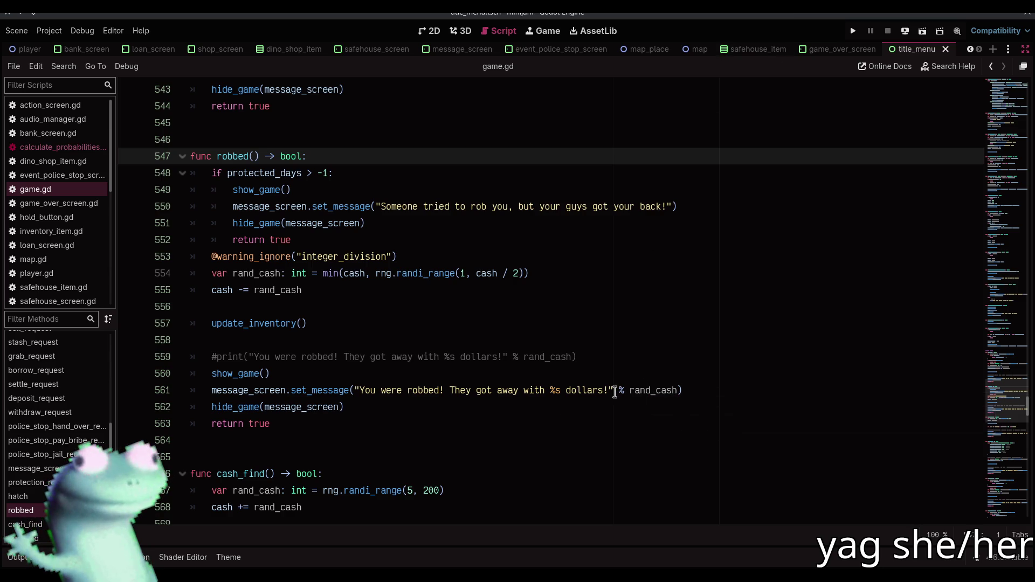
pyautogui.scroll(2, 614, 392)
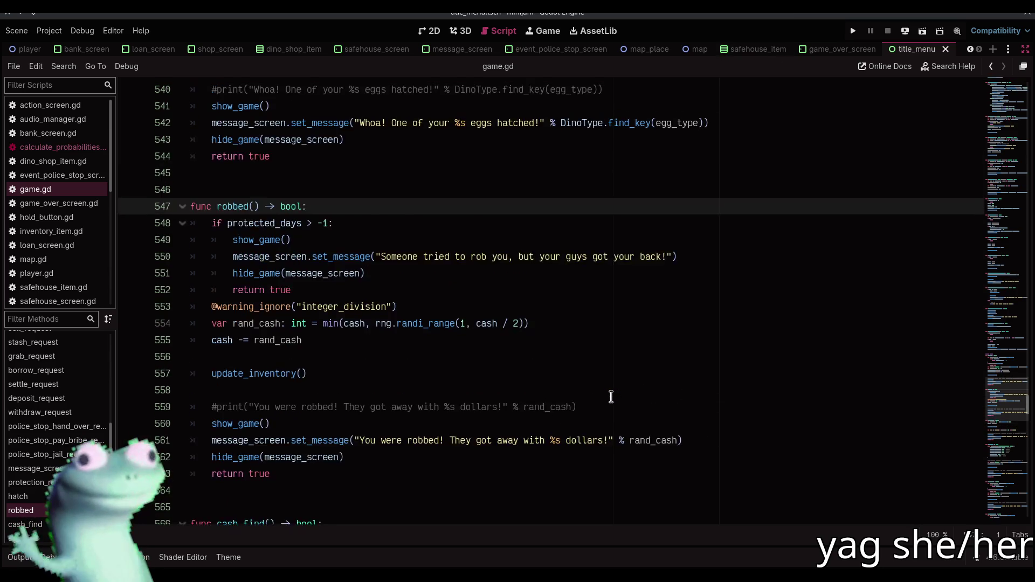
pyautogui.scroll(-4, 637, 361)
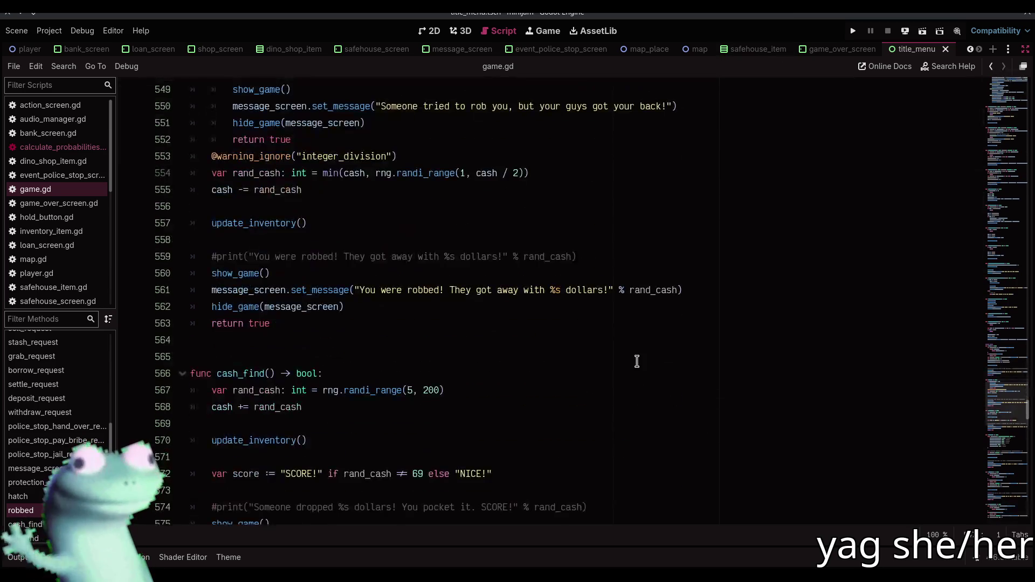
pyautogui.scroll(-2, 636, 361)
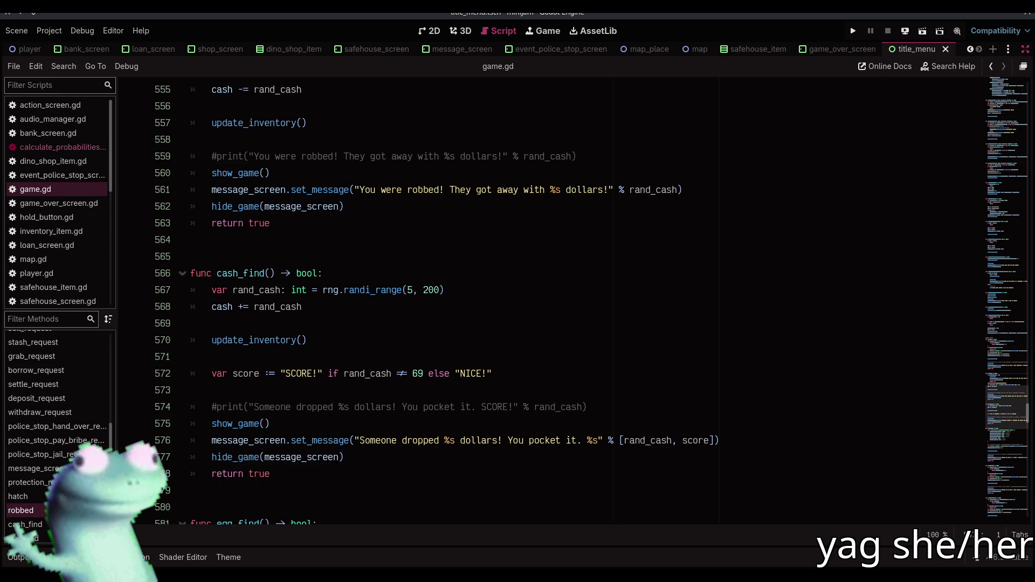
pyautogui.click(366, 238)
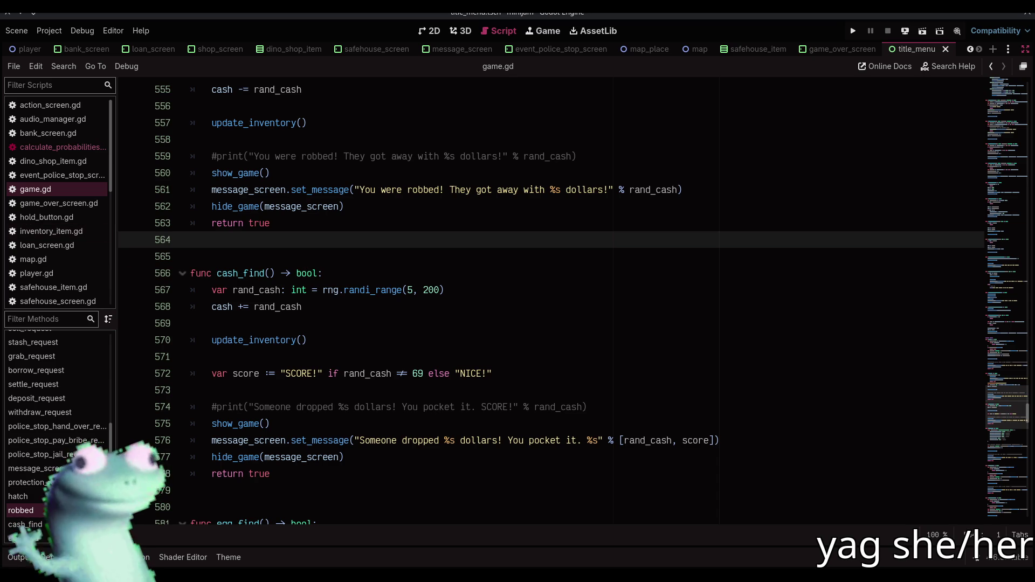
# - Back in the browser, reload the DINO DEALERS game page
pyautogui.hotkey('alt', 'Tab')
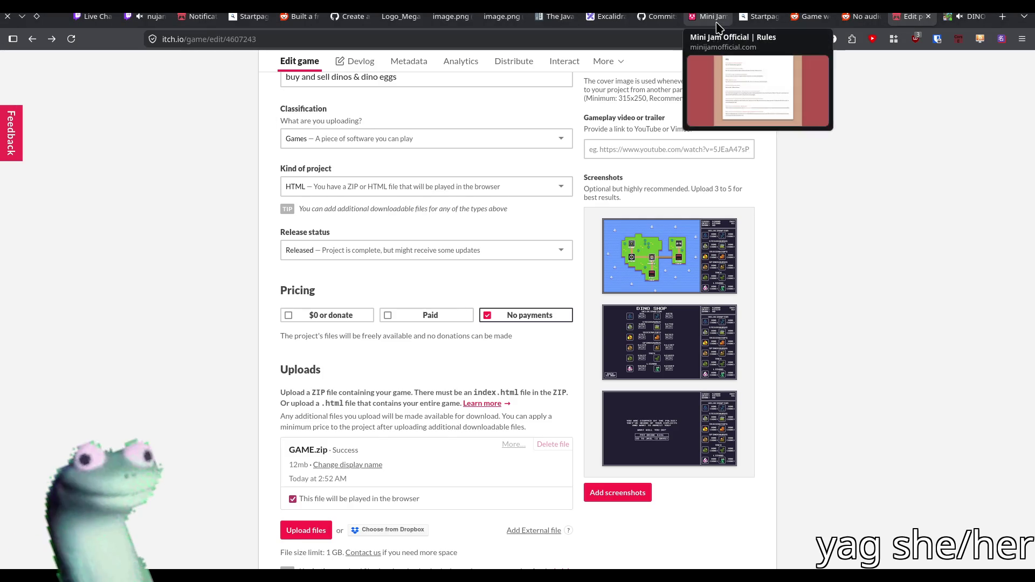
pyautogui.scroll(4, 768, 140)
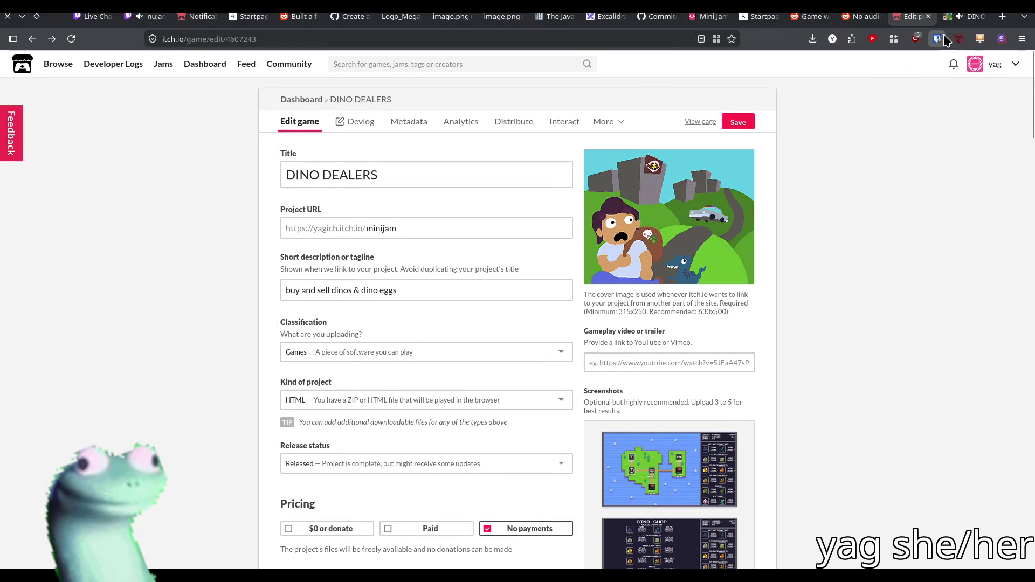
pyautogui.click(967, 16)
pyautogui.scroll(10, 588, 200)
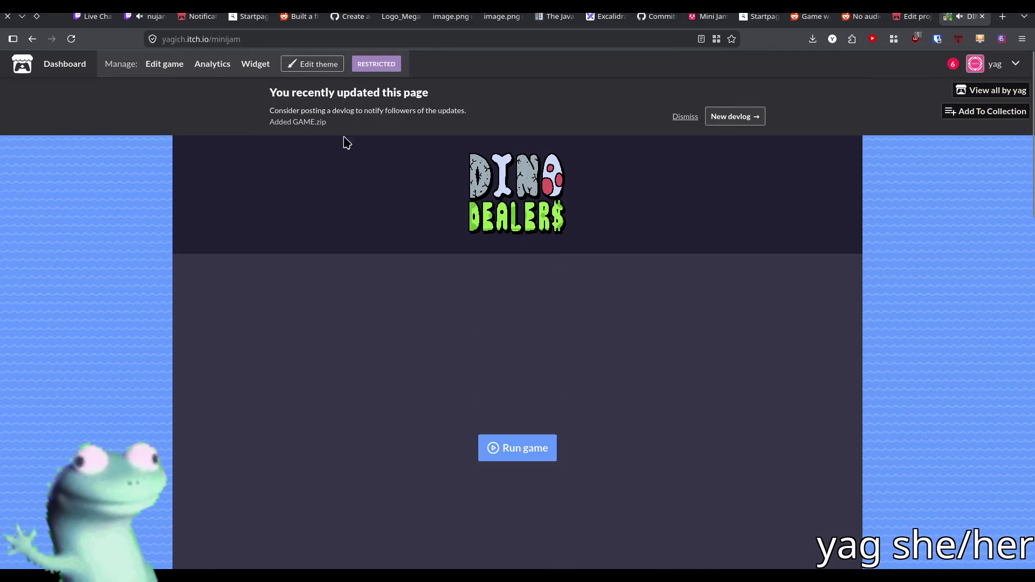
pyautogui.click(72, 43)
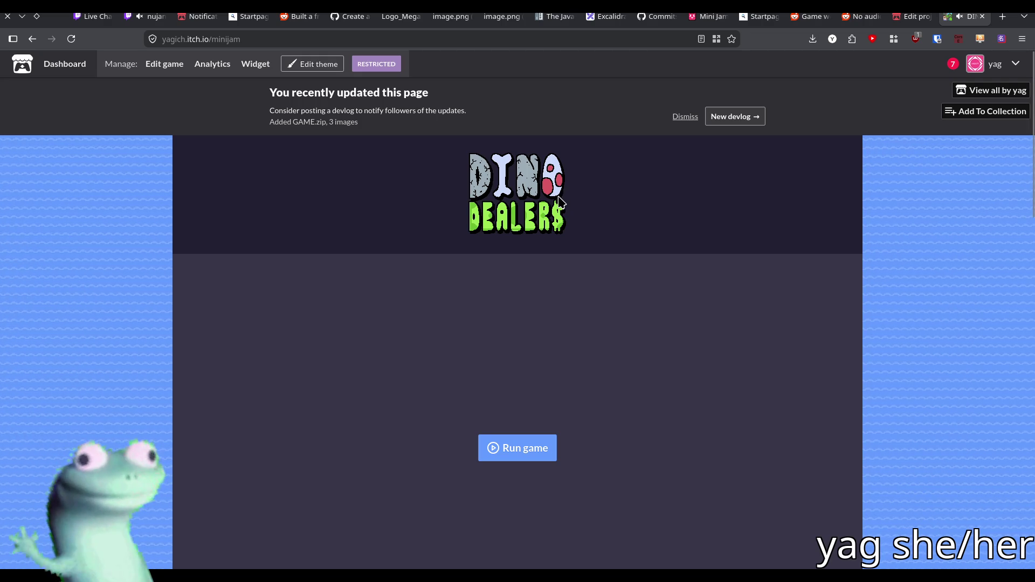
# - Dismiss the 'You recently updated this page' banner and view the page content
pyautogui.moveTo(560, 200); pyautogui.dragTo(678, 162)
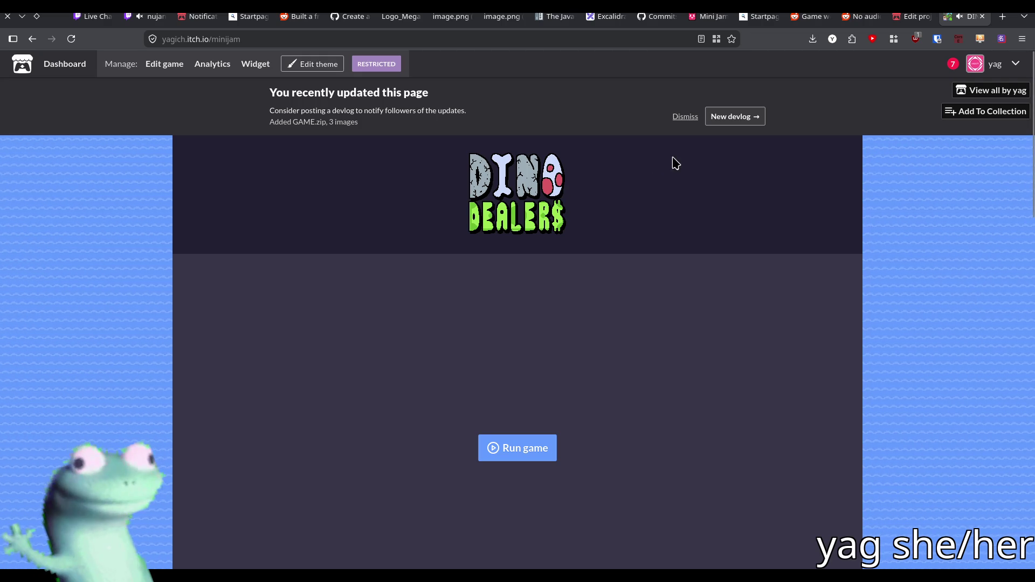
pyautogui.moveTo(545, 178)
pyautogui.mouseDown()
pyautogui.moveTo(628, 193)
pyautogui.moveTo(665, 154)
pyautogui.mouseUp()
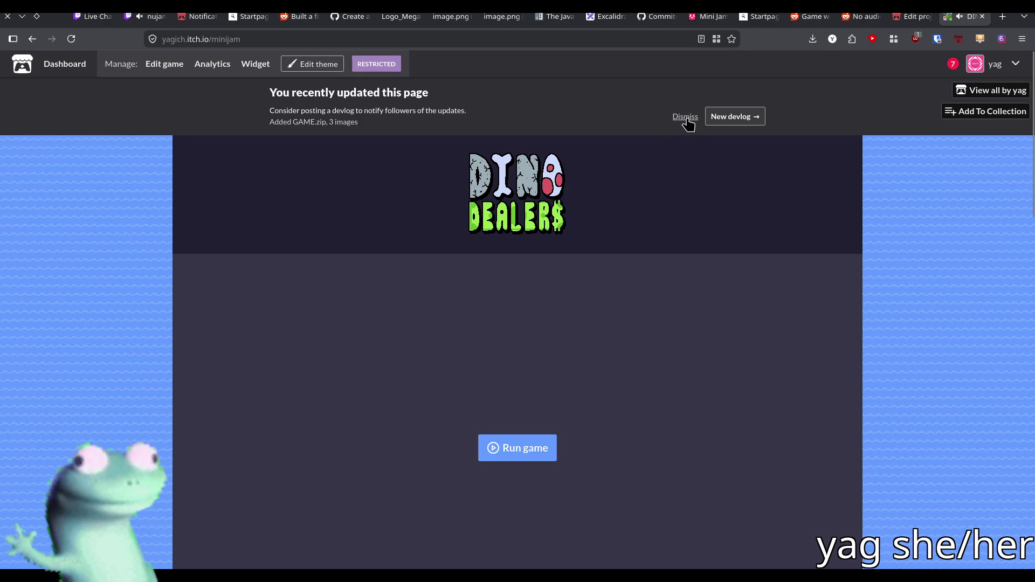
pyautogui.click(685, 117)
pyautogui.moveTo(544, 157)
pyautogui.mouseDown()
pyautogui.moveTo(448, 102)
pyautogui.moveTo(490, 131)
pyautogui.moveTo(261, 139)
pyautogui.mouseUp()
pyautogui.scroll(-5, 263, 139)
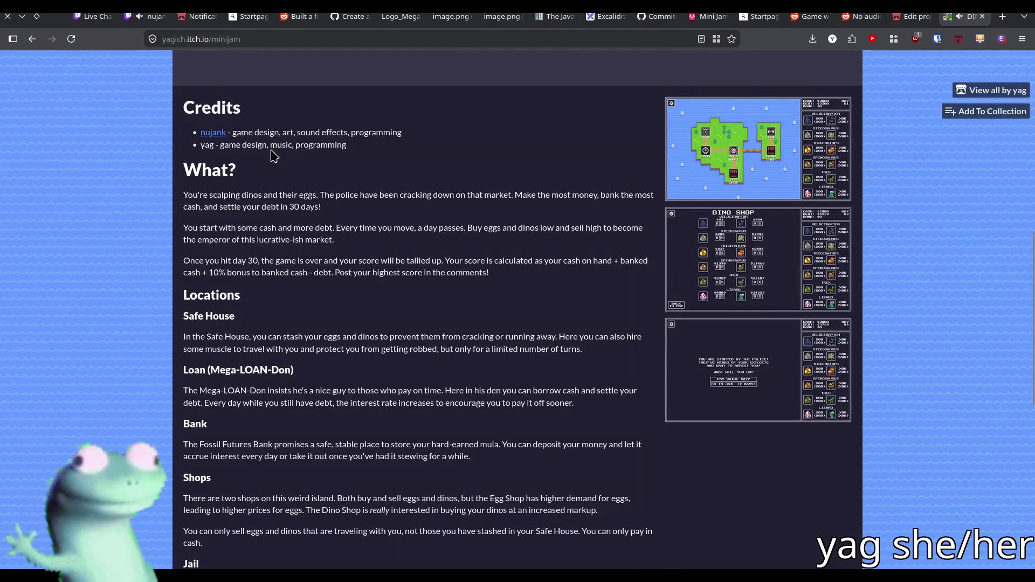
pyautogui.scroll(10, 160, 108)
pyautogui.click(895, 17)
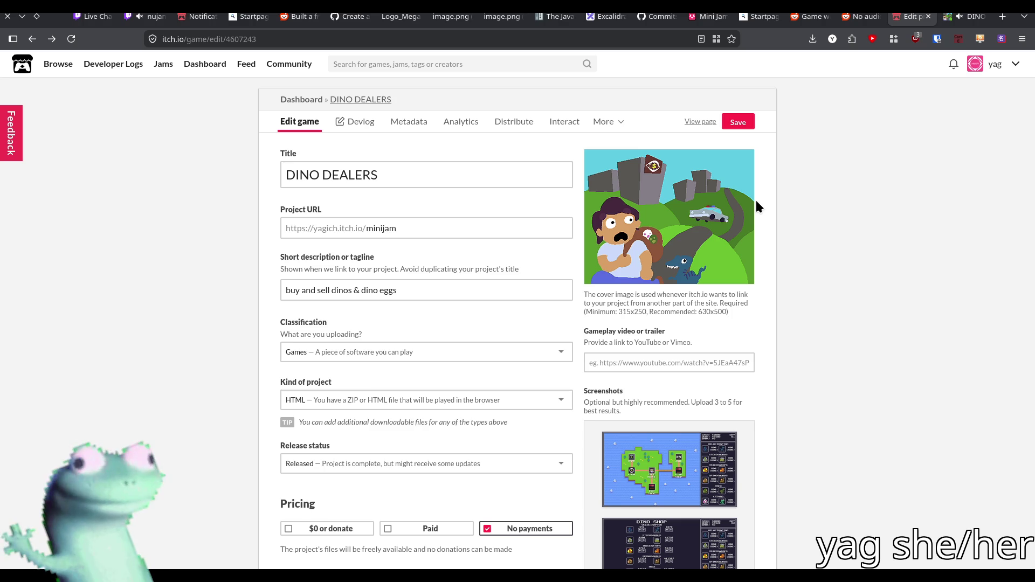
# - Look over the published DINO DEALERS game page
pyautogui.click(968, 16)
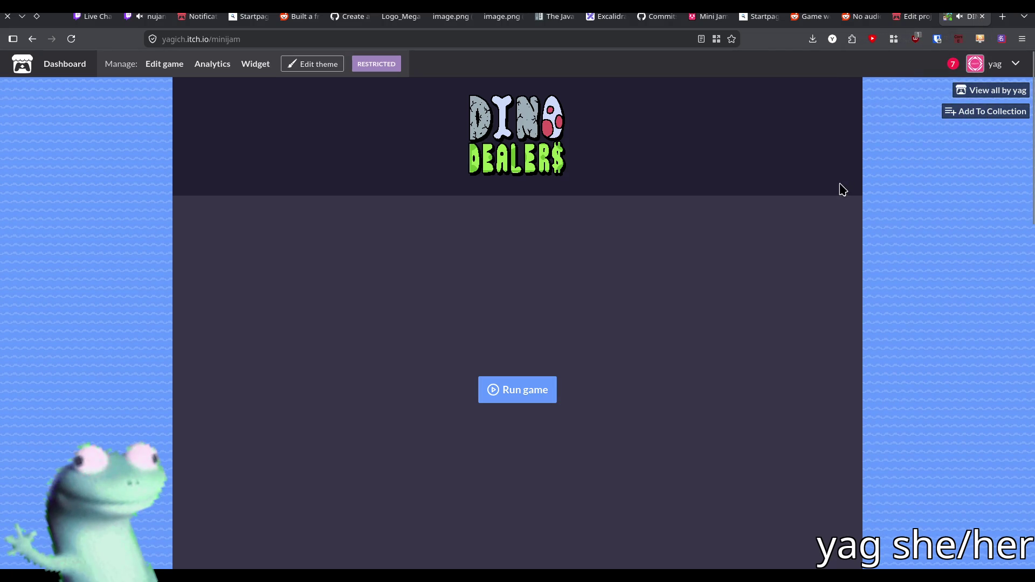
pyautogui.scroll(-2, 817, 177)
pyautogui.scroll(2, 829, 179)
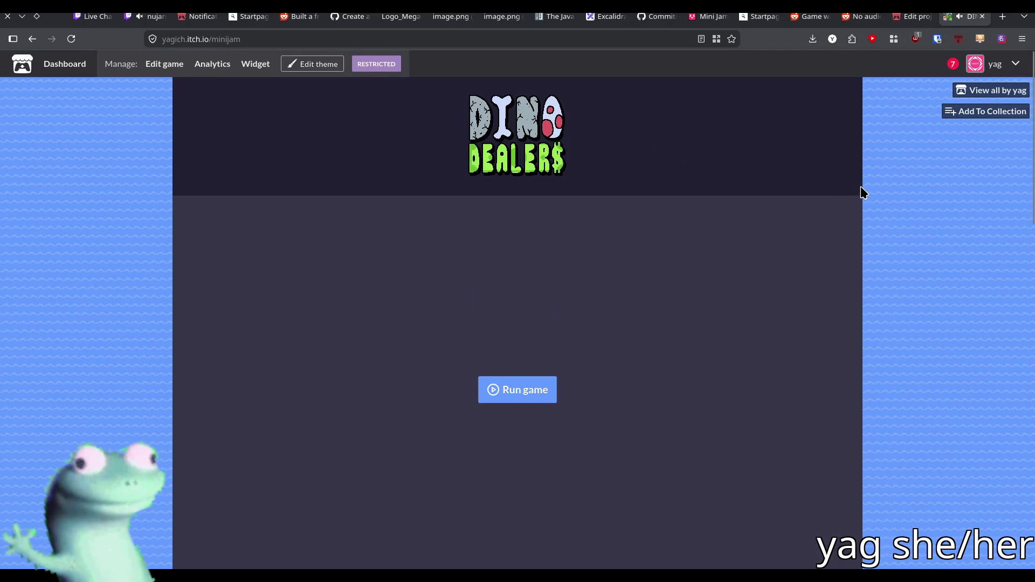
# - Check the minimum cover image size on the edit form, then switch to the Twitch stream
pyautogui.click(914, 17)
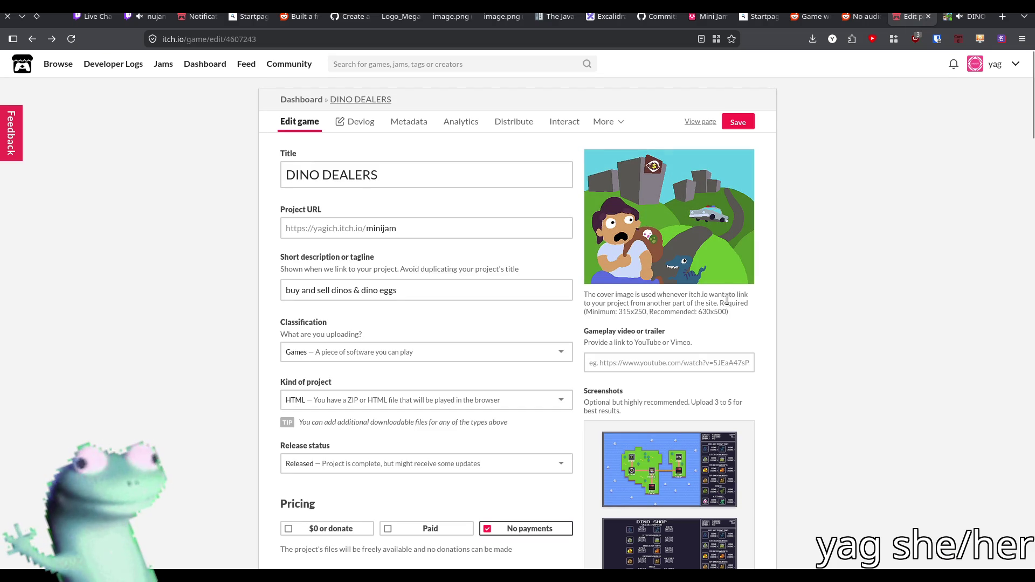
pyautogui.moveTo(619, 312); pyautogui.dragTo(650, 312)
pyautogui.click(645, 311)
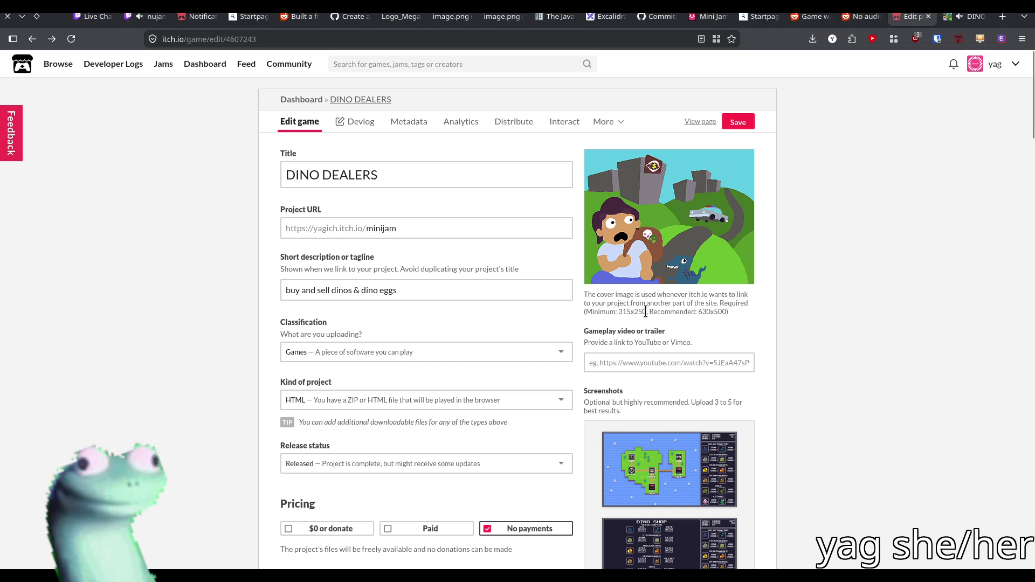
pyautogui.moveTo(670, 180)
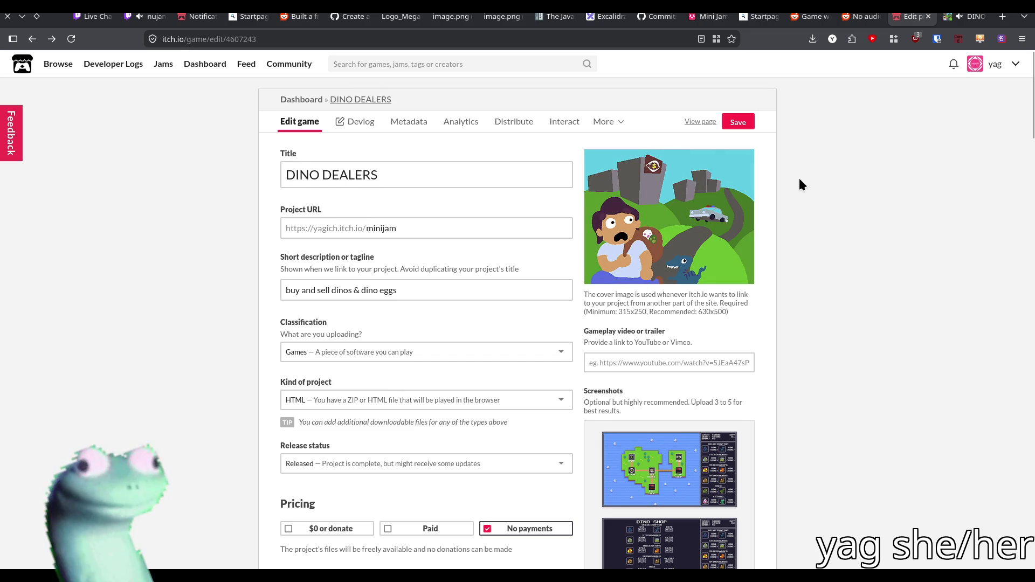
pyautogui.click(148, 20)
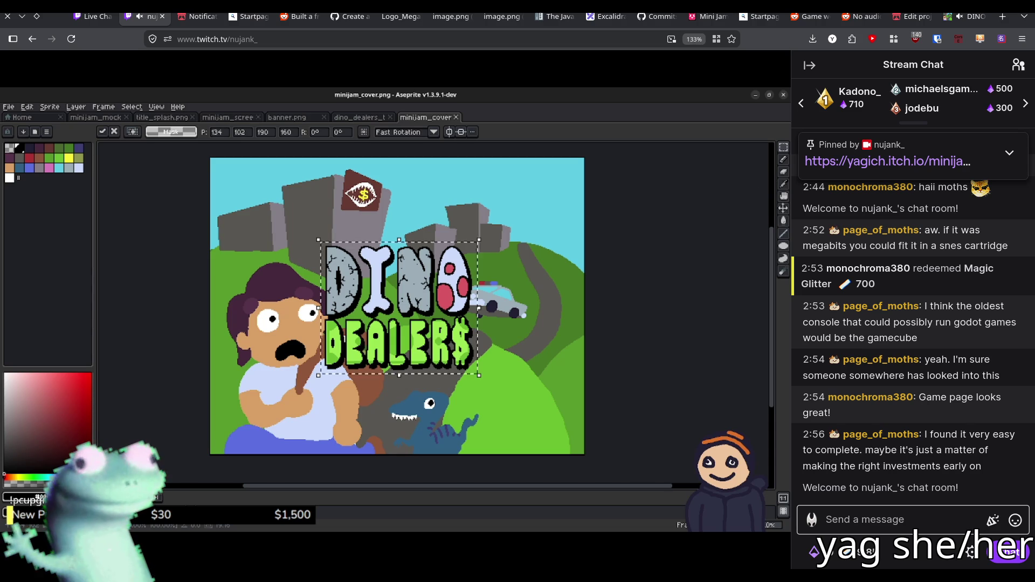
pyautogui.moveTo(465, 249)
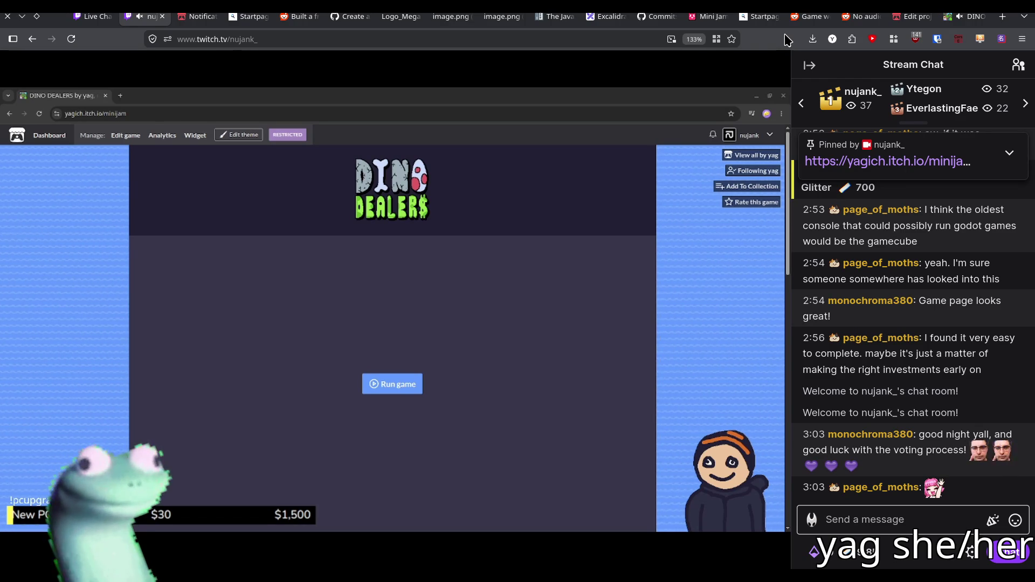
# - Return to the itch.io edit form, then switch over to the Godot editor
pyautogui.click(967, 16)
pyautogui.click(911, 16)
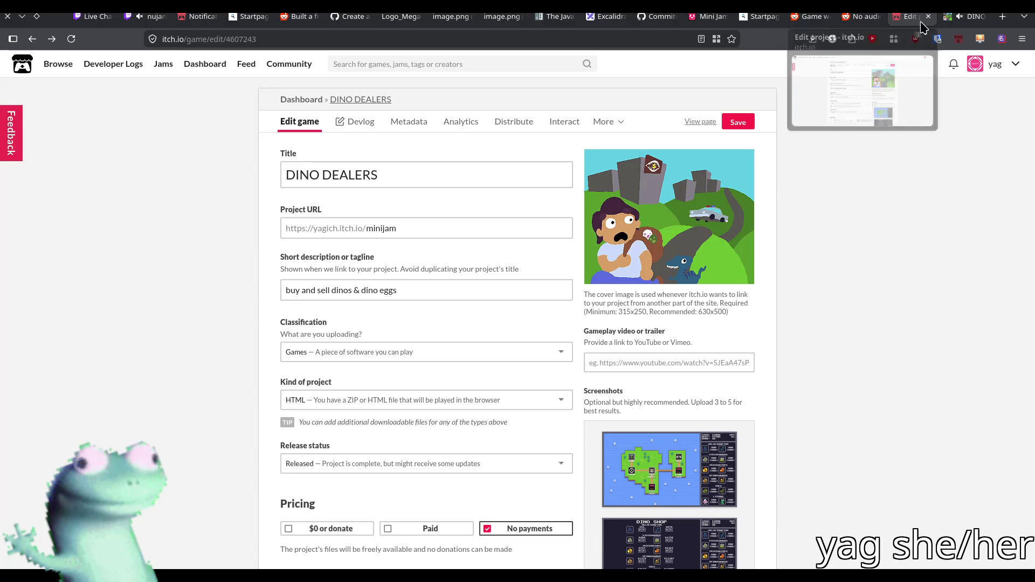
pyautogui.hotkey('alt', 'Tab')
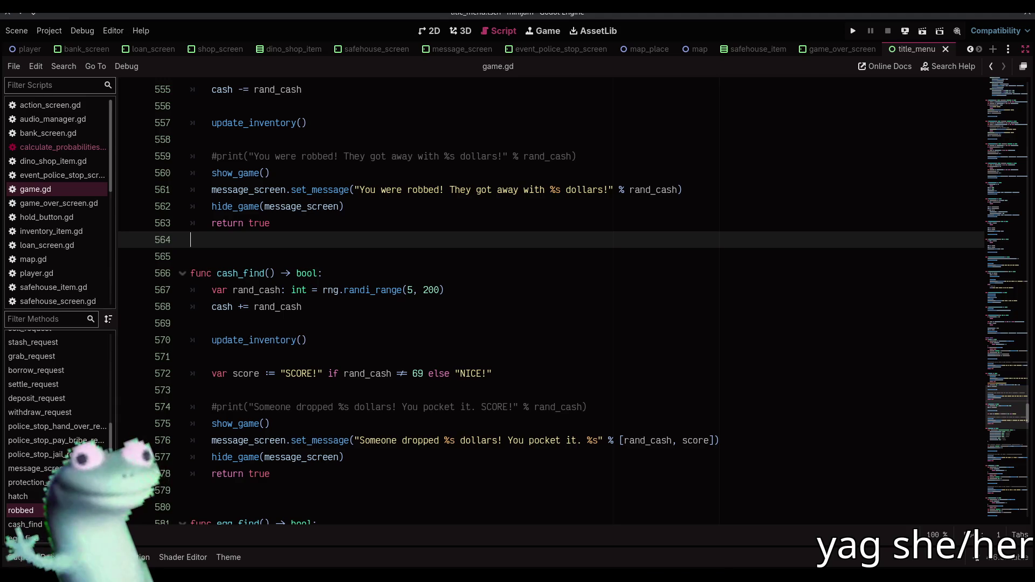
# - Export the Web preset to builds/index.html, overwriting the existing file
pyautogui.click(49, 31)
pyautogui.click(75, 100)
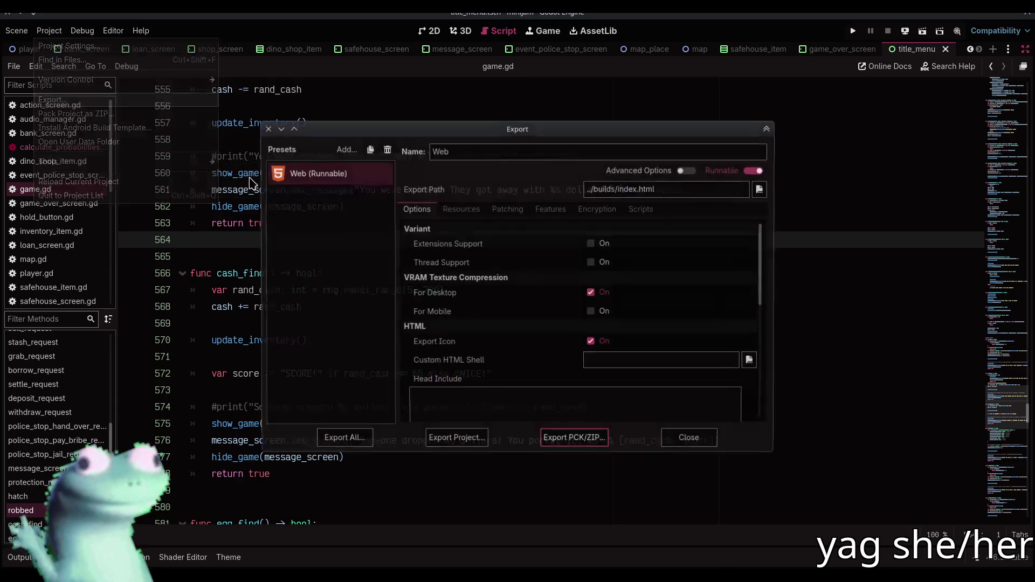
pyautogui.click(456, 437)
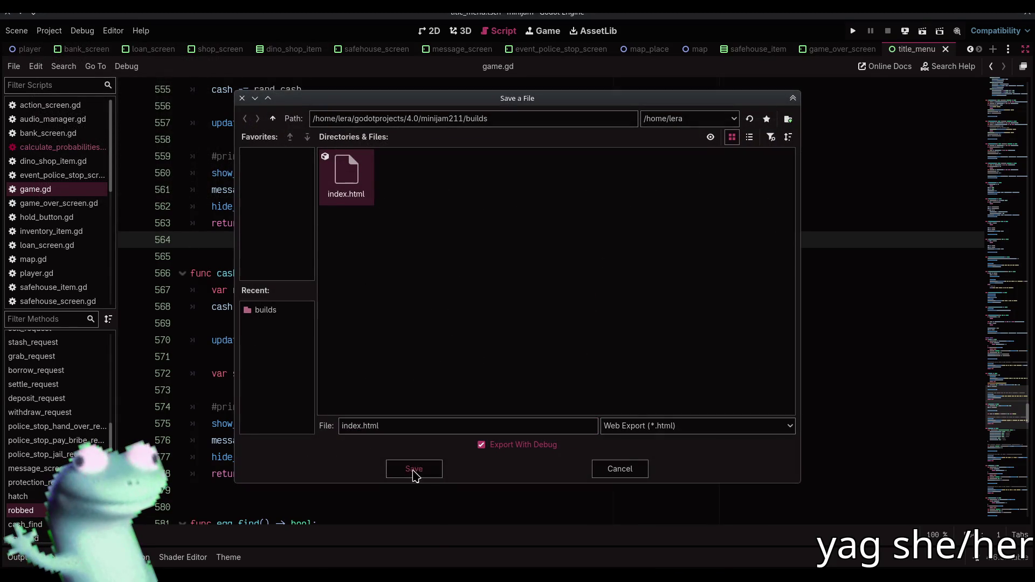
pyautogui.click(414, 472)
pyautogui.click(458, 310)
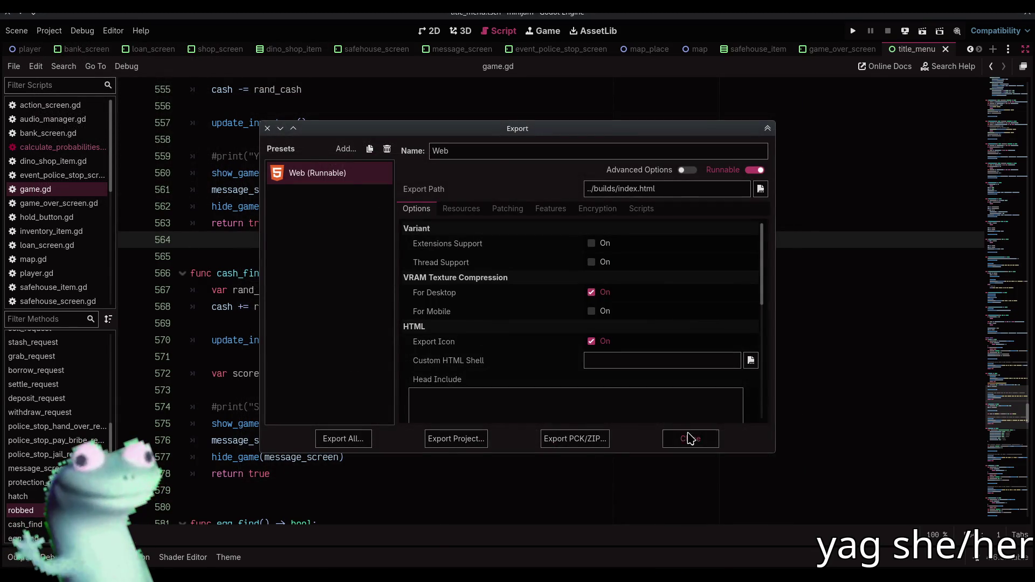
pyautogui.click(689, 439)
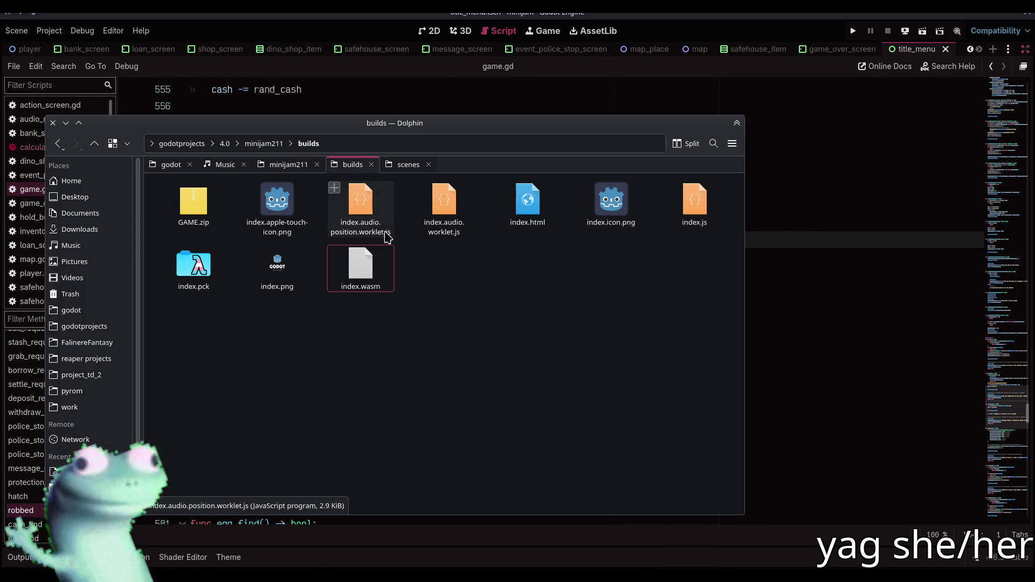
pyautogui.doubleClick(194, 202)
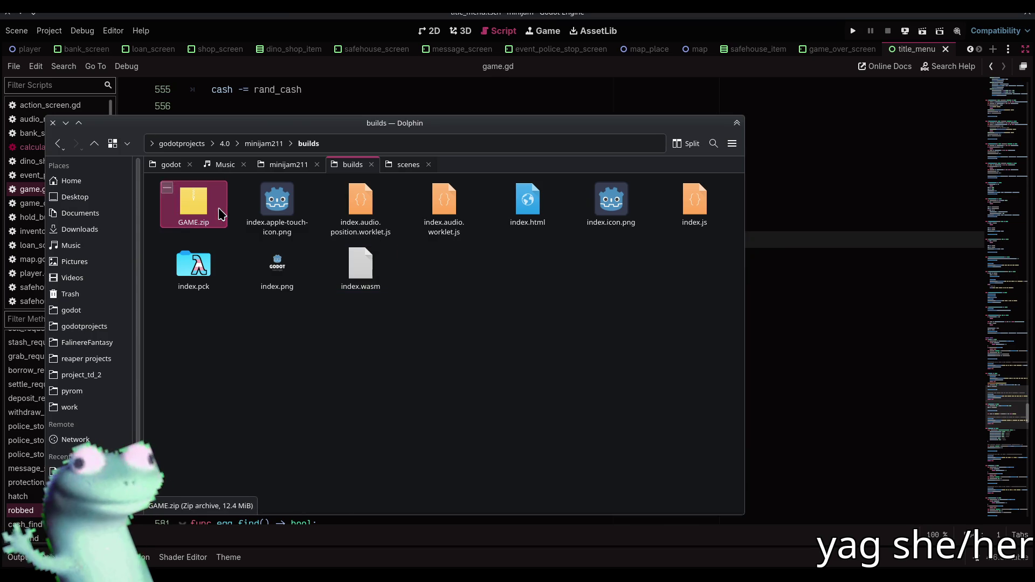
# - Replace the files in GAME.zip with the nine fresh build files
pyautogui.moveTo(509, 133); pyautogui.dragTo(674, 125)
pyautogui.click(277, 207)
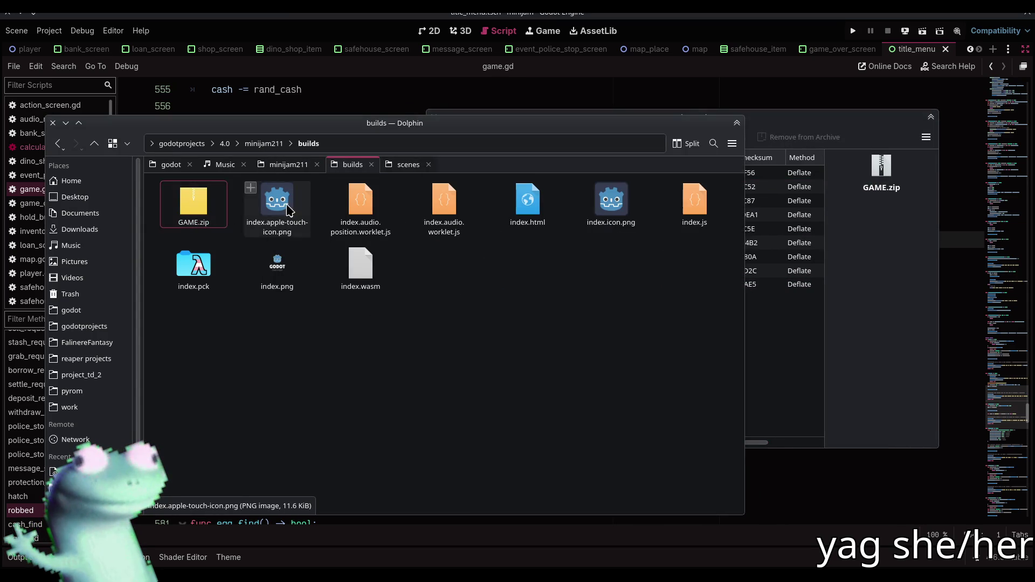
pyautogui.keyDown('shift'); pyautogui.click(362, 279); pyautogui.keyUp('shift')
pyautogui.moveTo(363, 278)
pyautogui.mouseDown()
pyautogui.moveTo(760, 348)
pyautogui.moveTo(728, 376)
pyautogui.mouseUp()
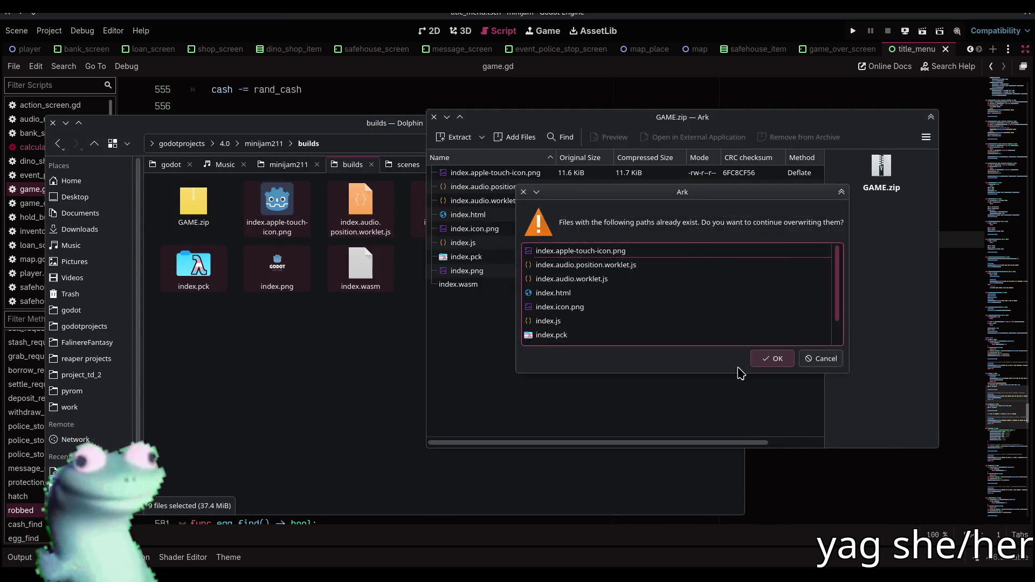
pyautogui.click(771, 358)
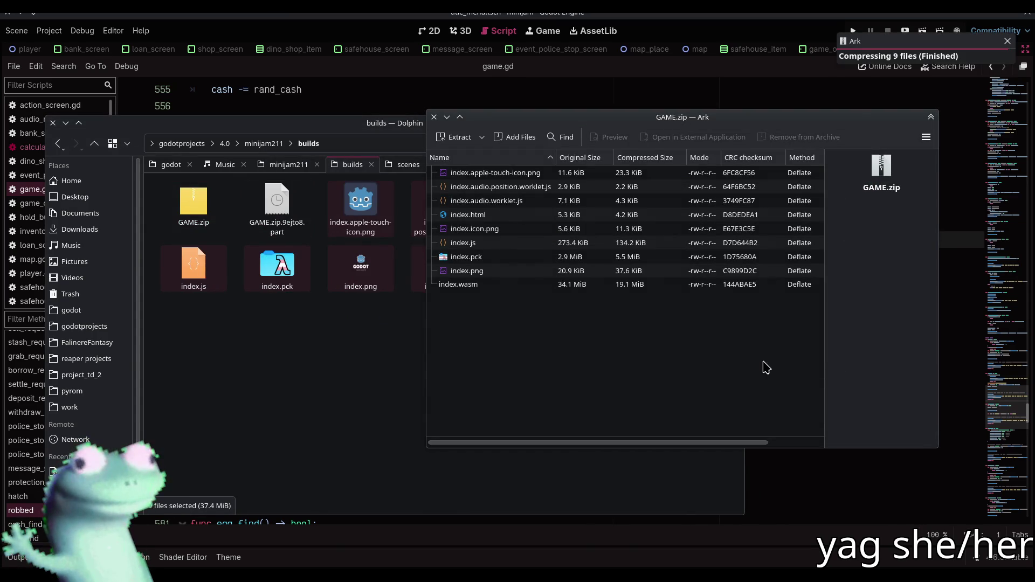
pyautogui.moveTo(746, 367); pyautogui.dragTo(717, 389)
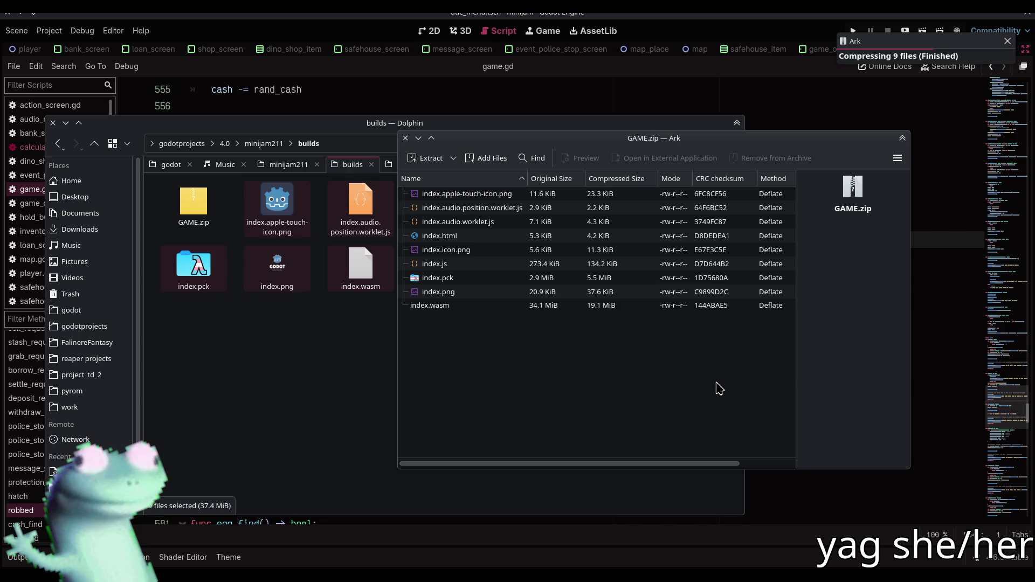
pyautogui.click(405, 138)
# - Upload the updated GAME.zip to the itch.io project
pyautogui.hotkey('alt', 'Tab')
pyautogui.scroll(-5, 218, 404)
pyautogui.click(318, 389)
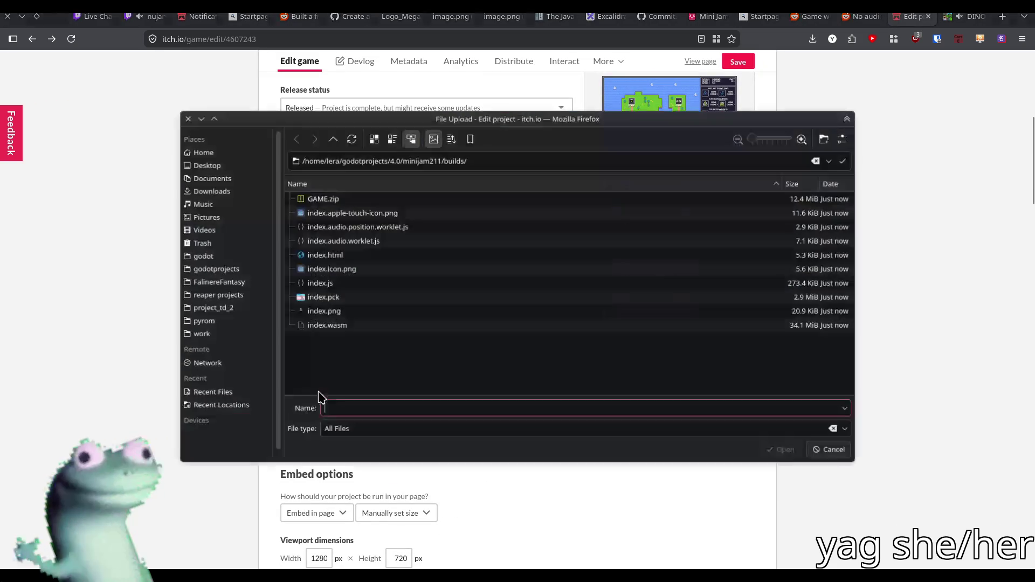
pyautogui.doubleClick(370, 201)
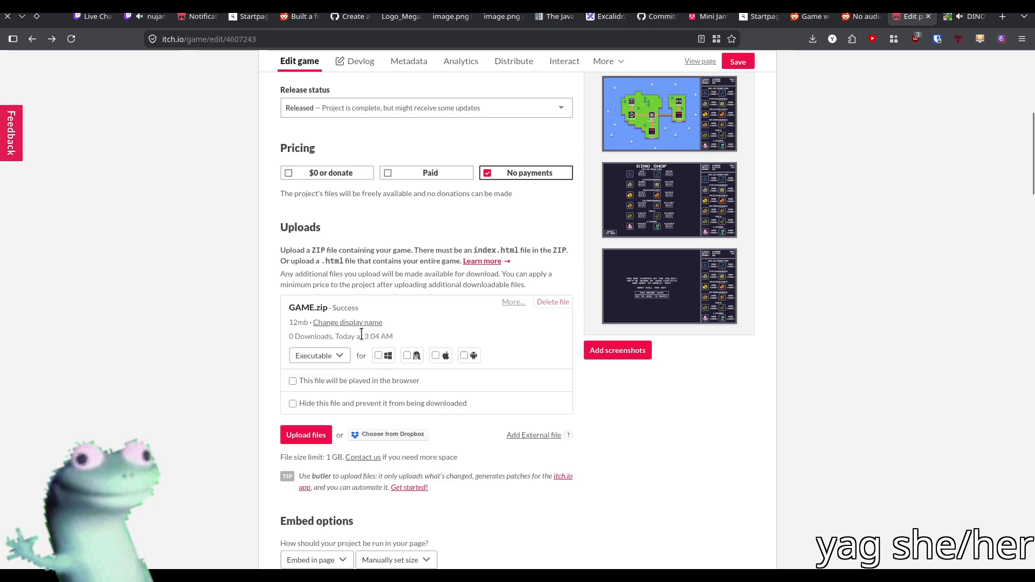
# - Mark GAME.zip to be played in the browser and save the project
pyautogui.click(325, 383)
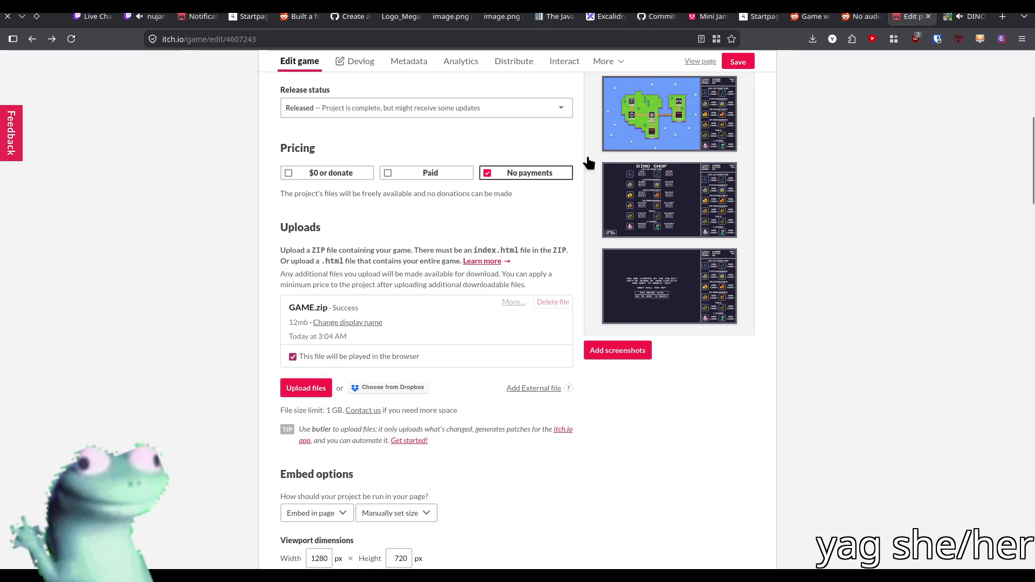
pyautogui.click(737, 62)
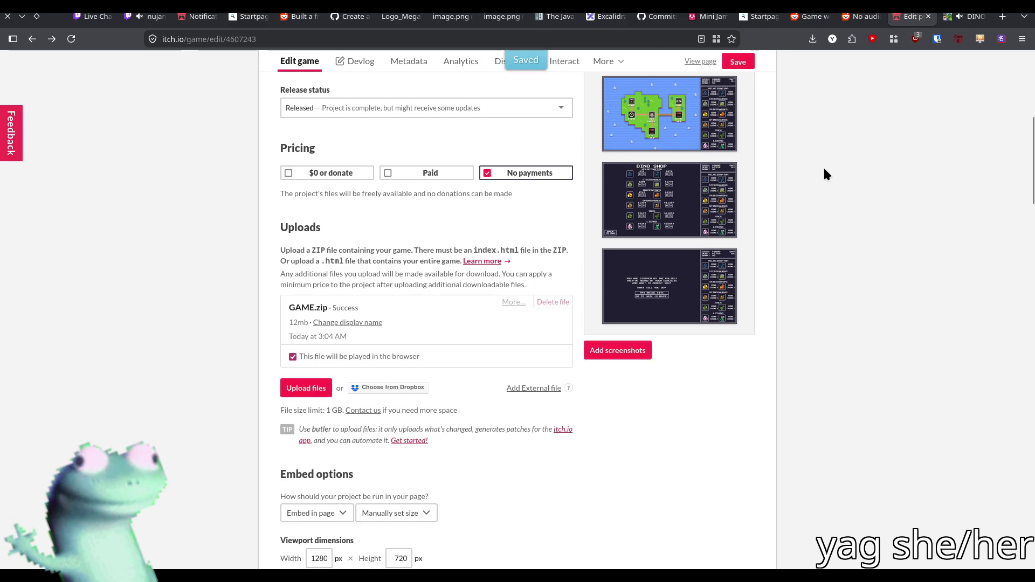
pyautogui.scroll(-15, 824, 167)
pyautogui.scroll(-3, 828, 183)
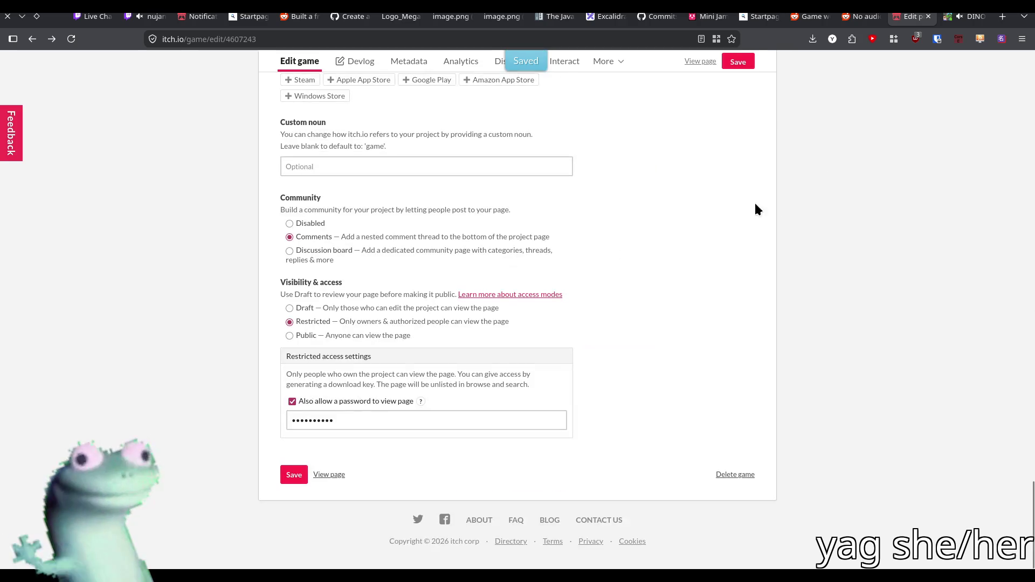
# - Change the project's visibility from Restricted to Public and save it
pyautogui.click(309, 338)
pyautogui.middleClick(663, 385)
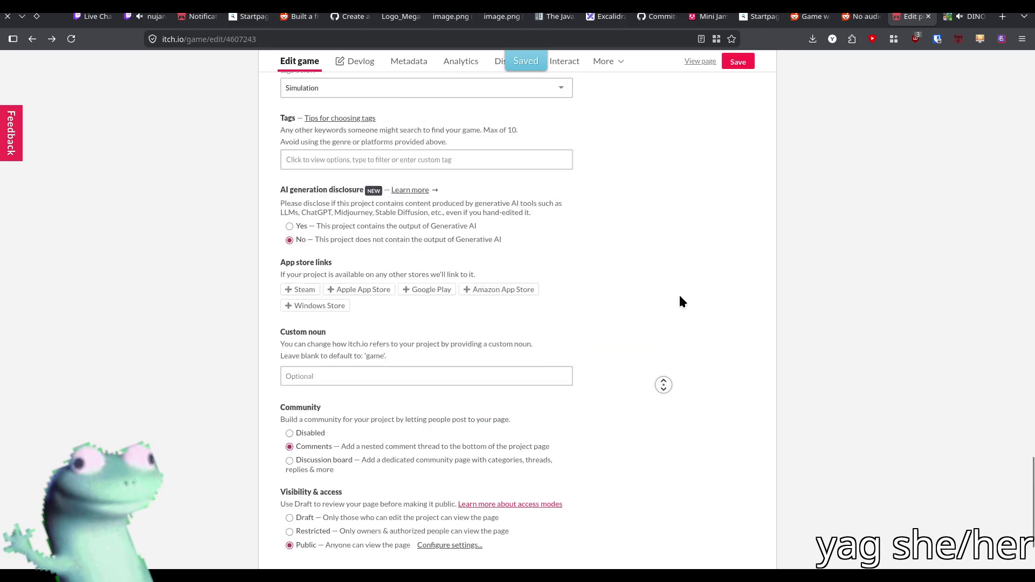
pyautogui.scroll(-20, 792, 203)
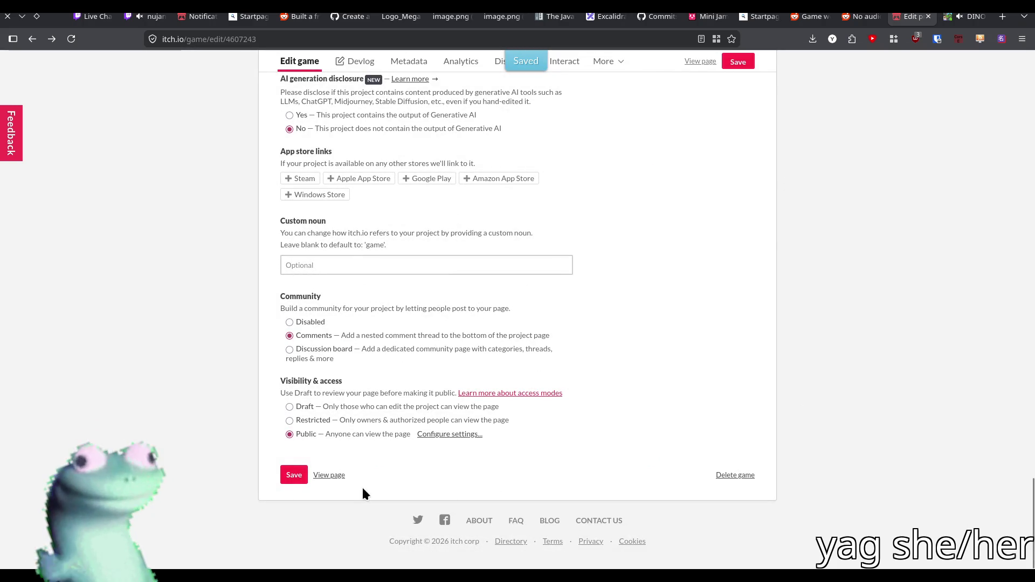
pyautogui.click(296, 476)
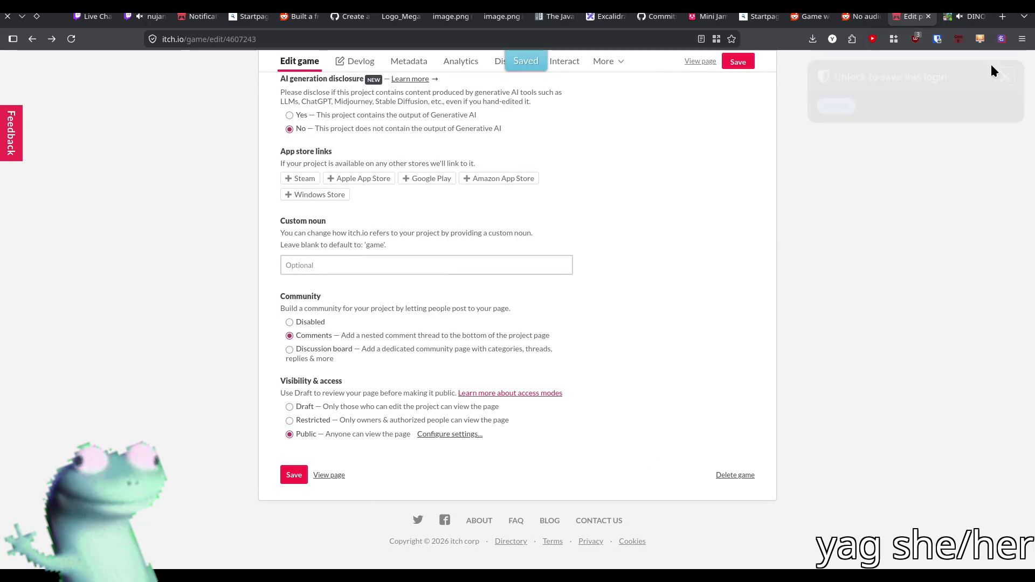
pyautogui.click(704, 17)
pyautogui.scroll(5, 649, 247)
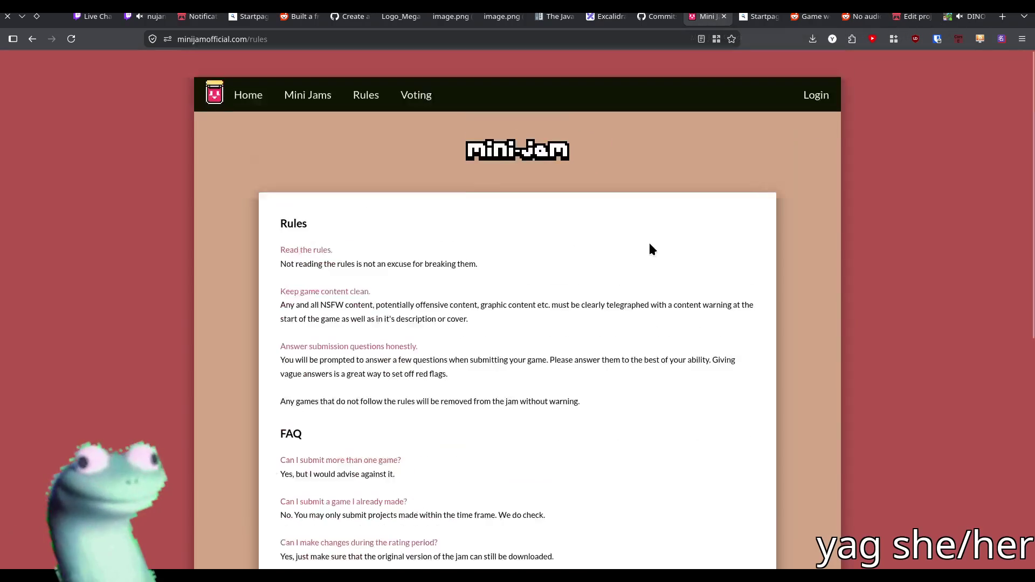
# - Open the Mini Jam 211: Dinosaurs jam page from the Mini Jam home page
pyautogui.click(221, 107)
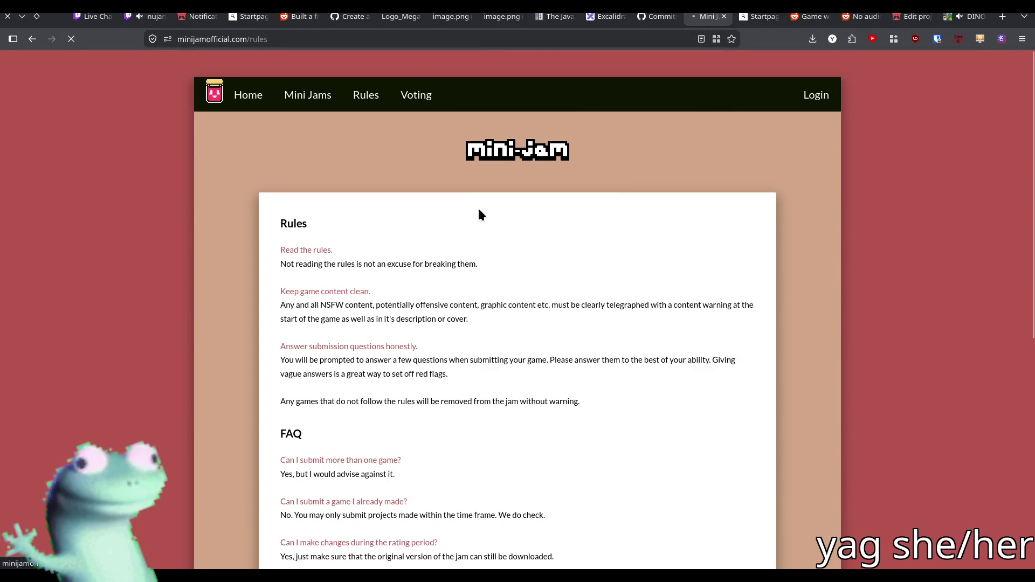
pyautogui.middleClick(675, 289)
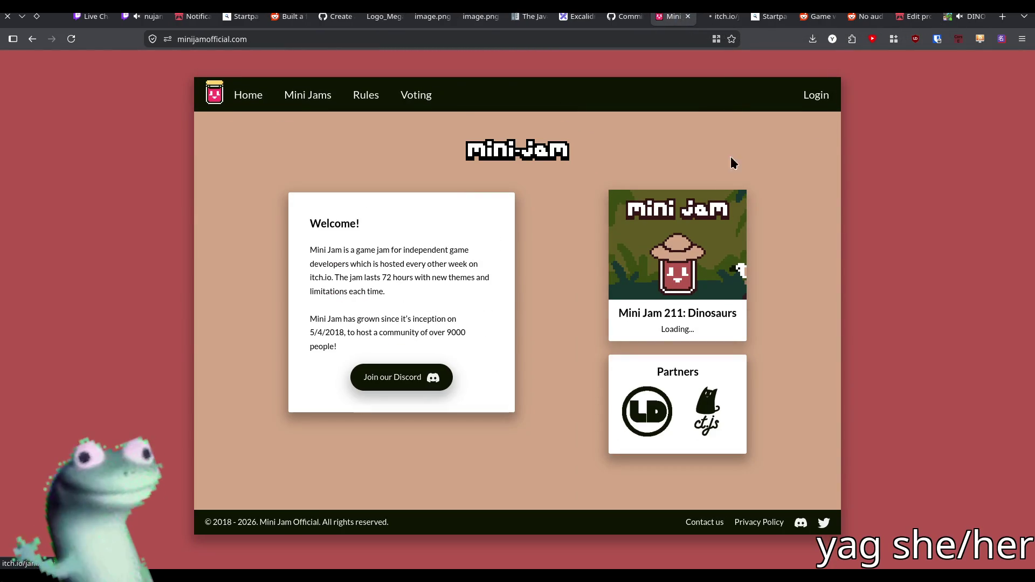
pyautogui.click(912, 16)
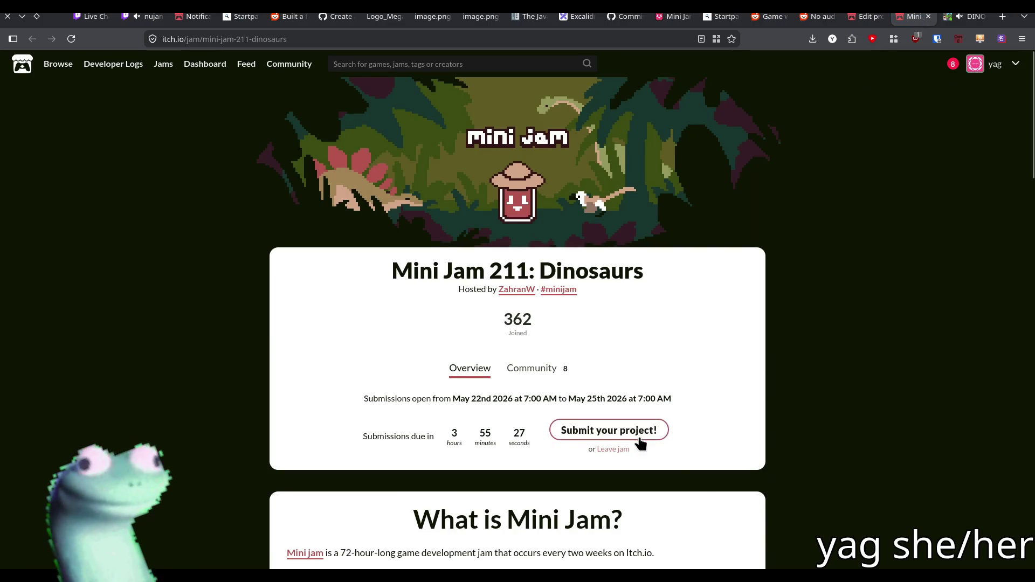
# - Start a jam submission and choose DINO DEALERS as the project
pyautogui.click(639, 434)
pyautogui.click(493, 185)
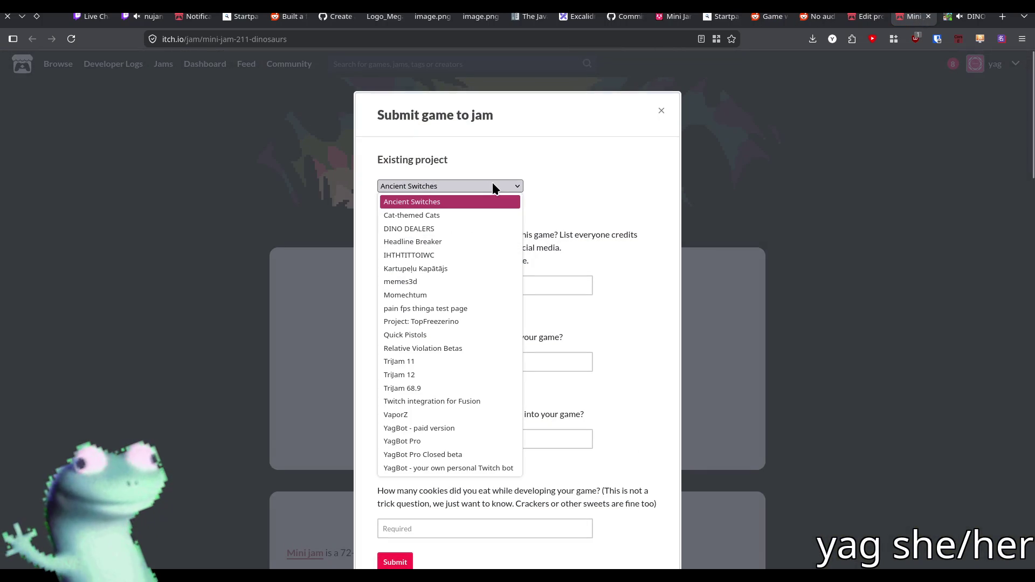
pyautogui.click(462, 227)
pyautogui.click(474, 283)
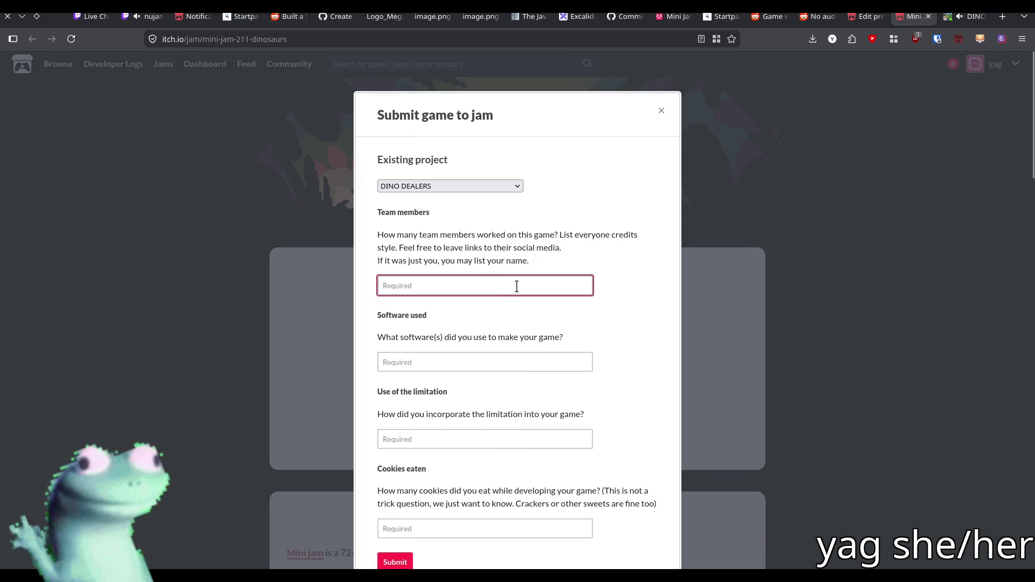
# - Enter 2 team members and software used: Godot, Aseprite, bfxr, REAPER, Excalidraw
pyautogui.write('2')
pyautogui.scroll(-2, 507, 291)
pyautogui.click(500, 296)
pyautogui.write('Godot, Aseprite,')
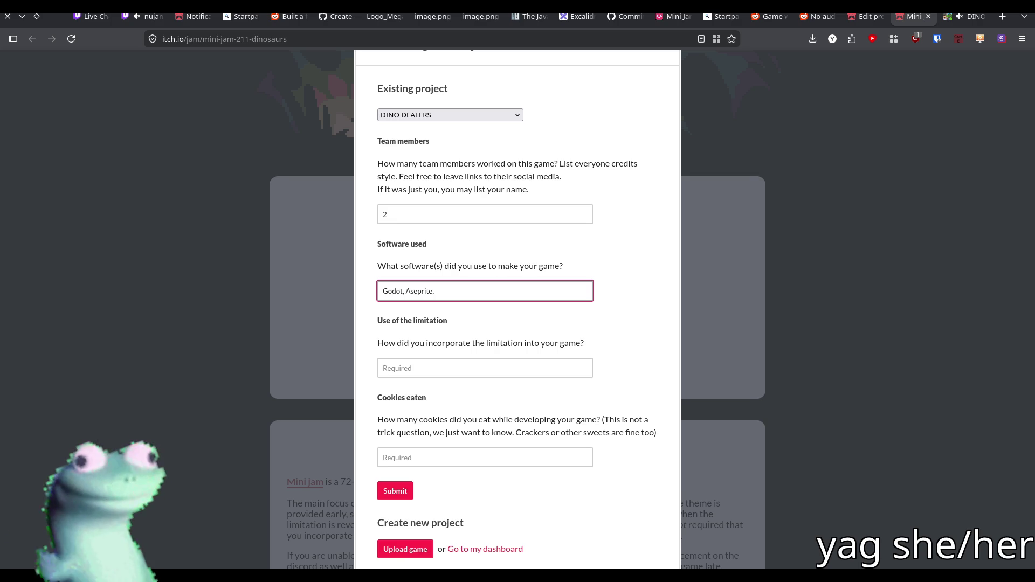
pyautogui.write('bfxr,')
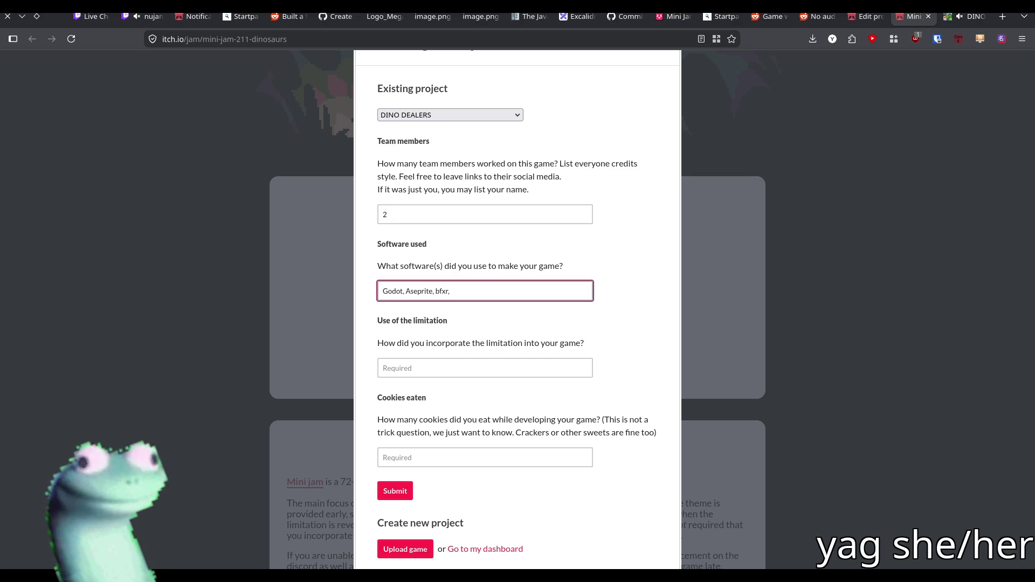
pyautogui.write('REAPER,')
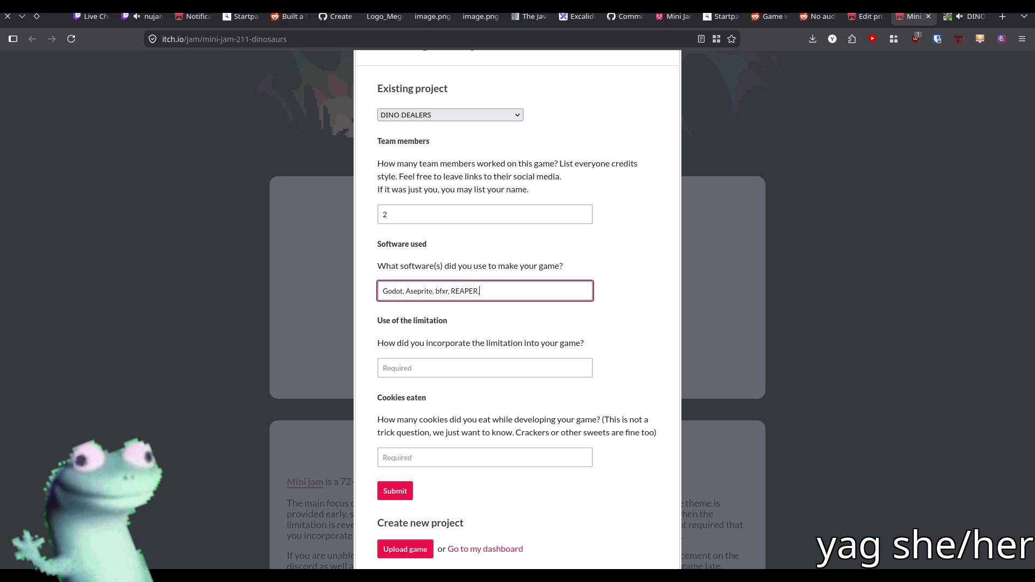
pyautogui.write(' Excalidraw')
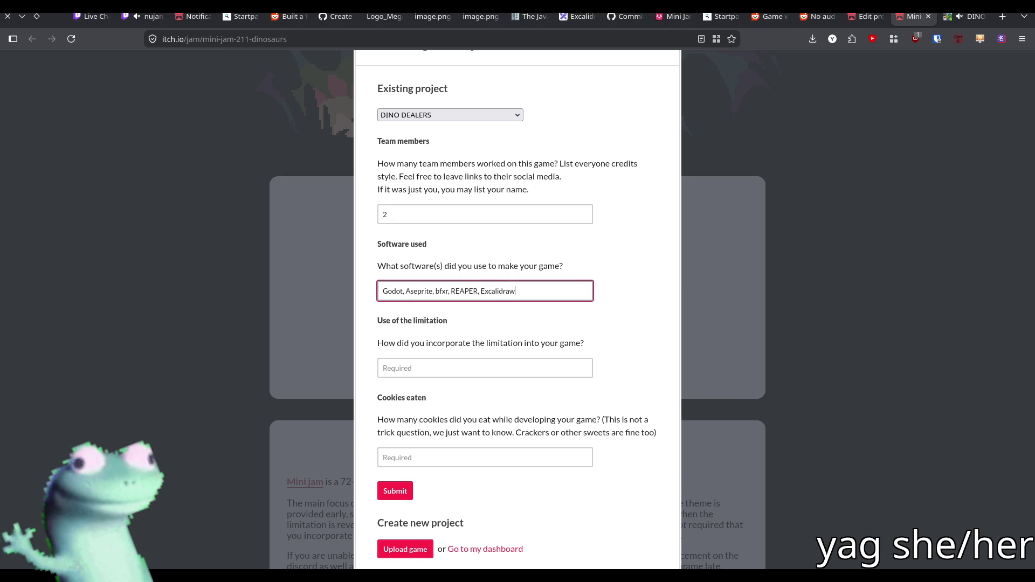
pyautogui.click(525, 367)
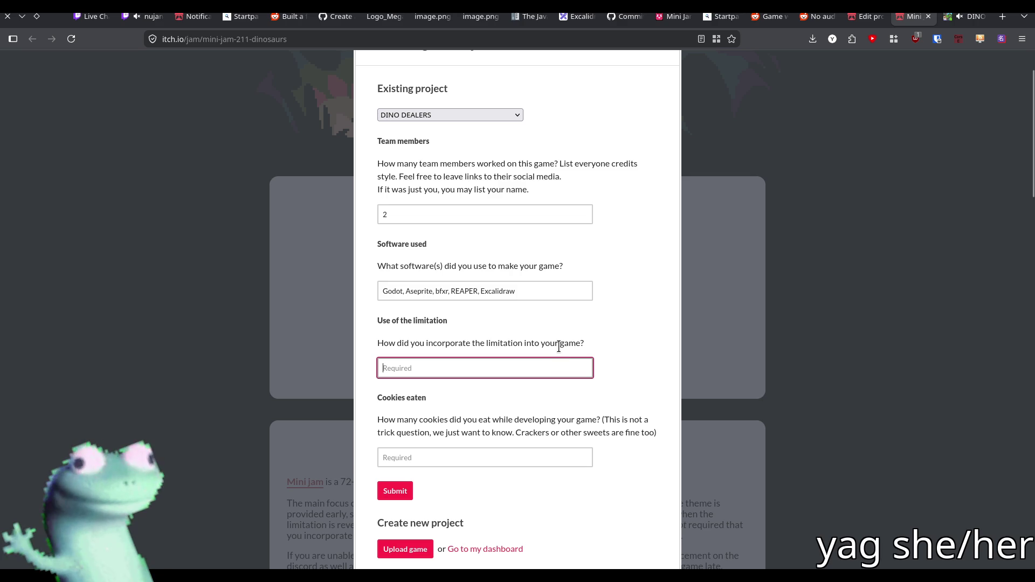
# - Write the limitation answer: the game is about managing an economy, starting on a budget (in debt)
pyautogui.write('The game is about an economy')
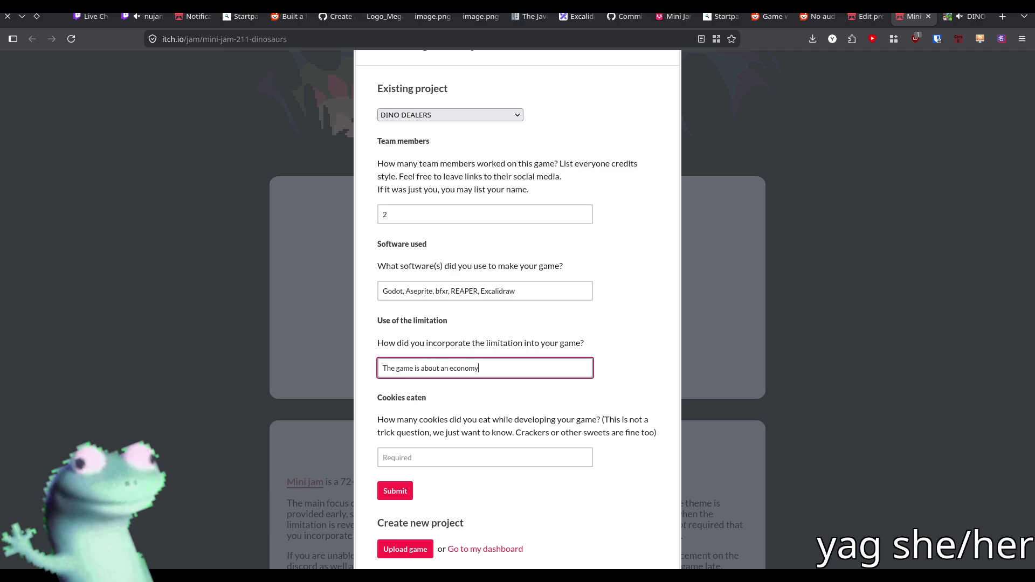
pyautogui.write(', and you start')
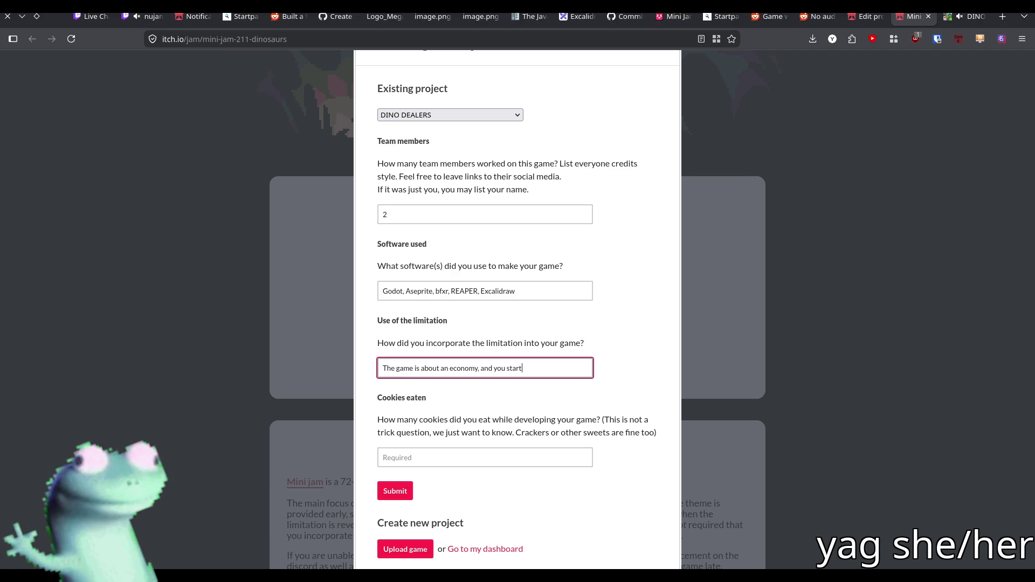
pyautogui.write(' it on a')
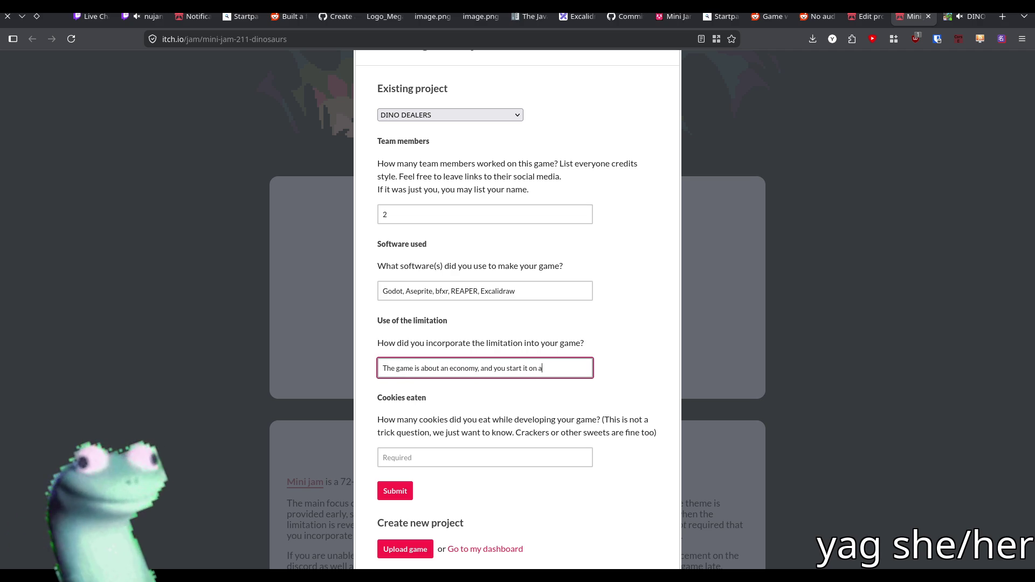
pyautogui.write(' budget')
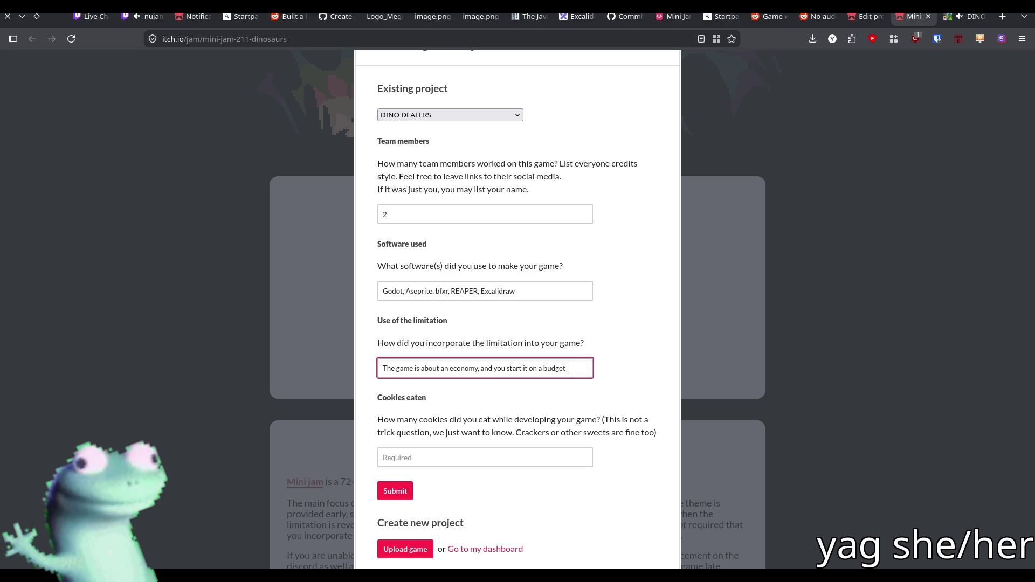
pyautogui.write(' (in debt)')
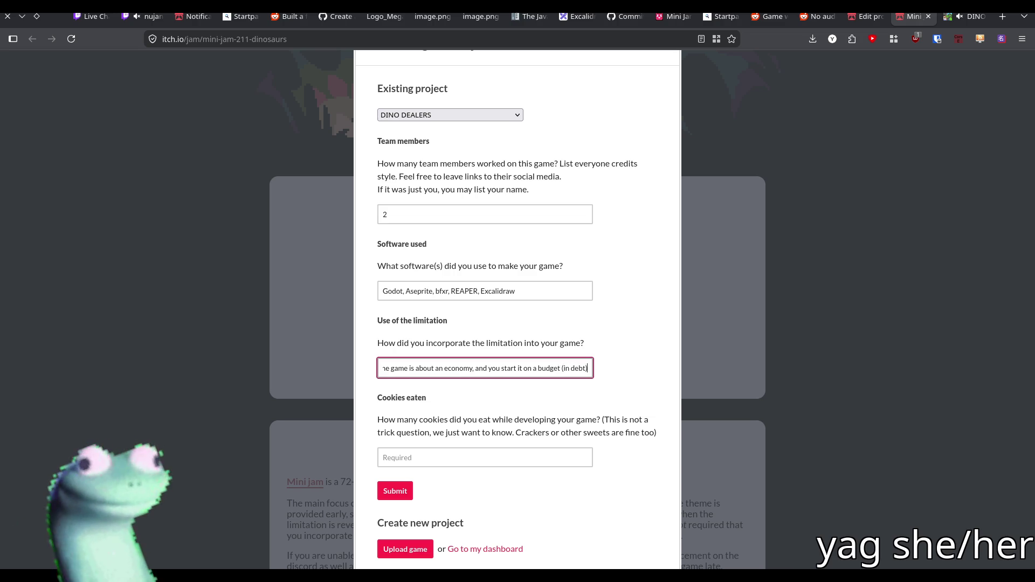
pyautogui.press('Home')
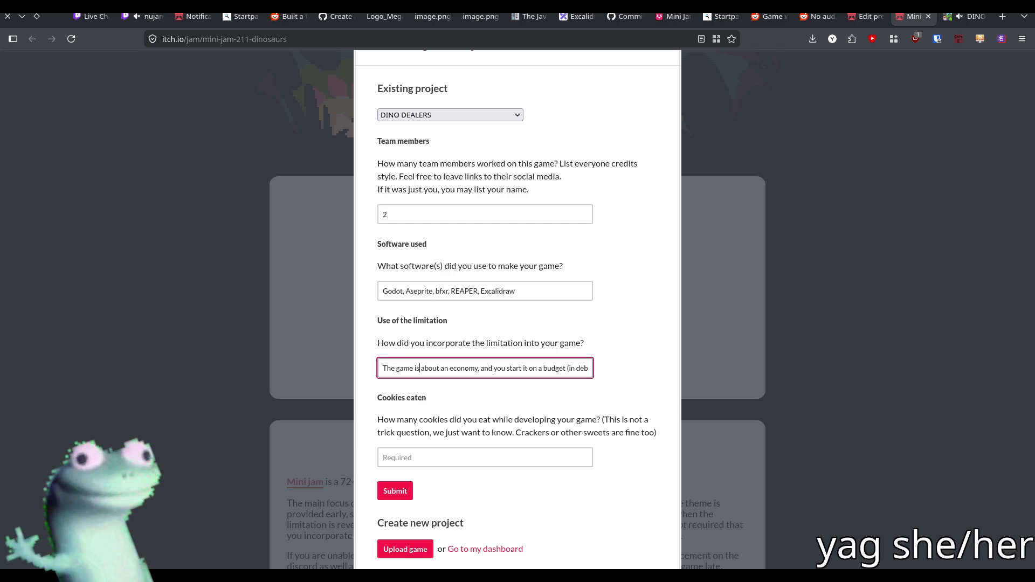
pyautogui.write('managing')
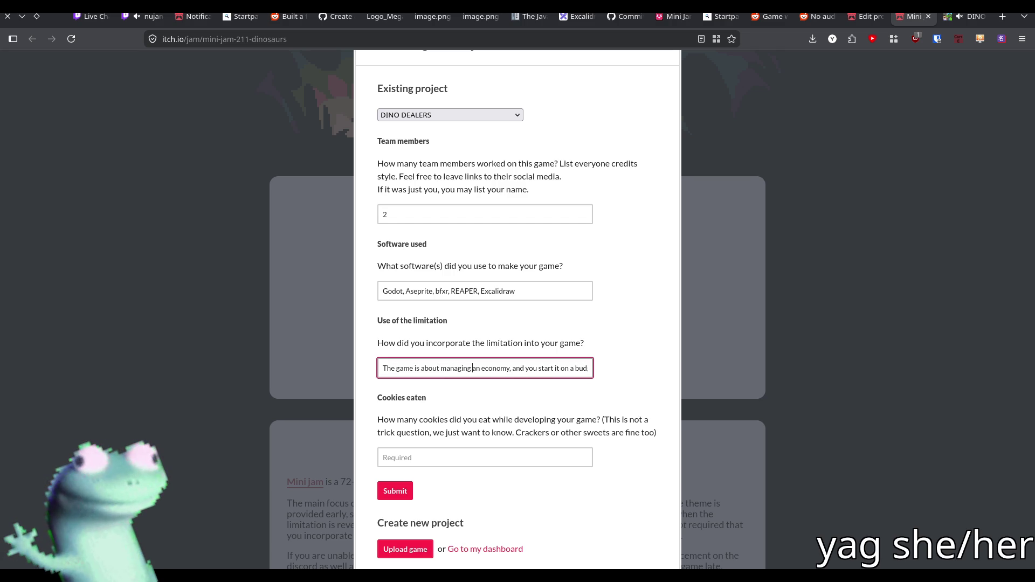
pyautogui.press('End')
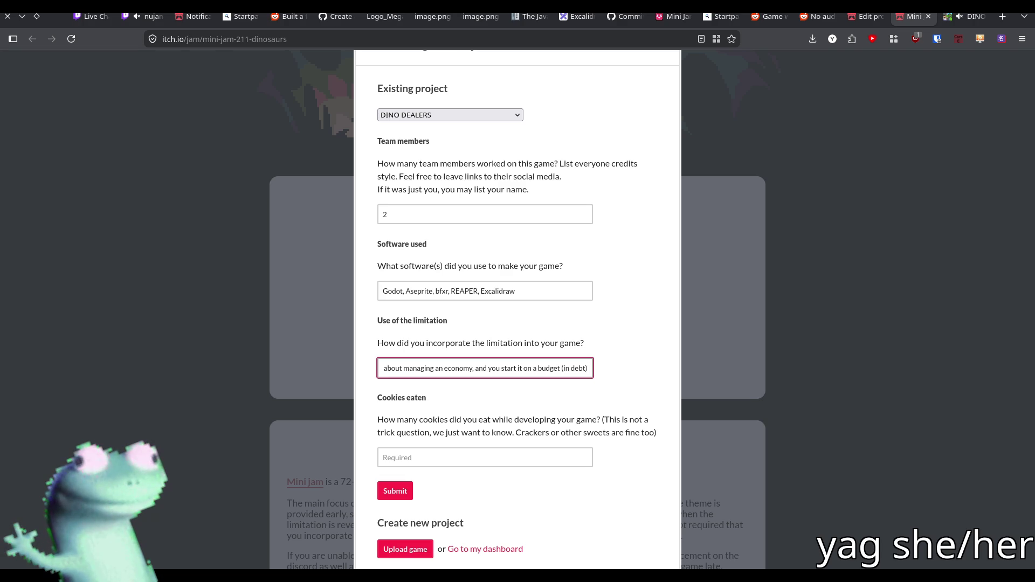
pyautogui.press('Home')
pyautogui.press('End')
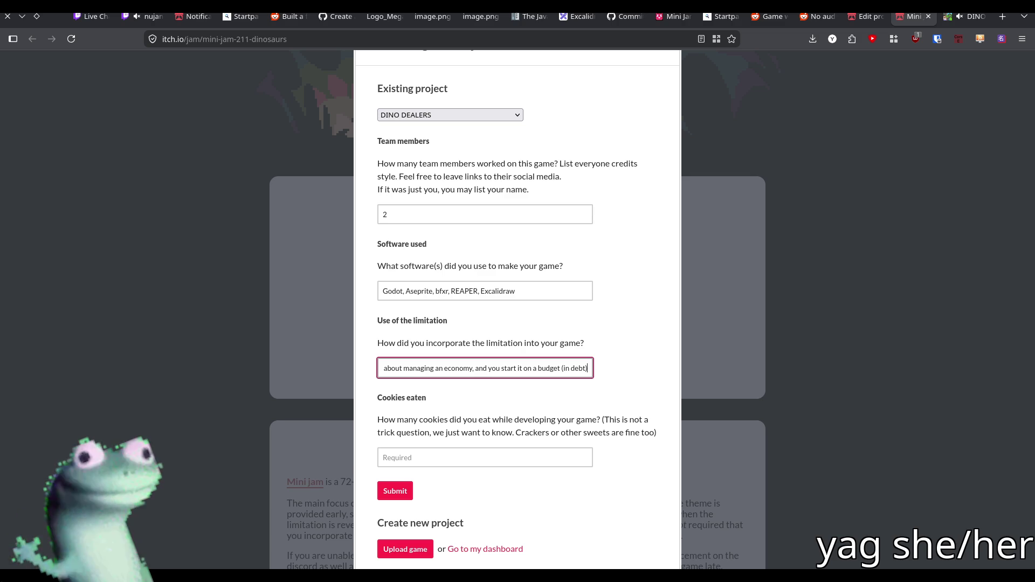
pyautogui.click(491, 453)
pyautogui.scroll(-2, 528, 404)
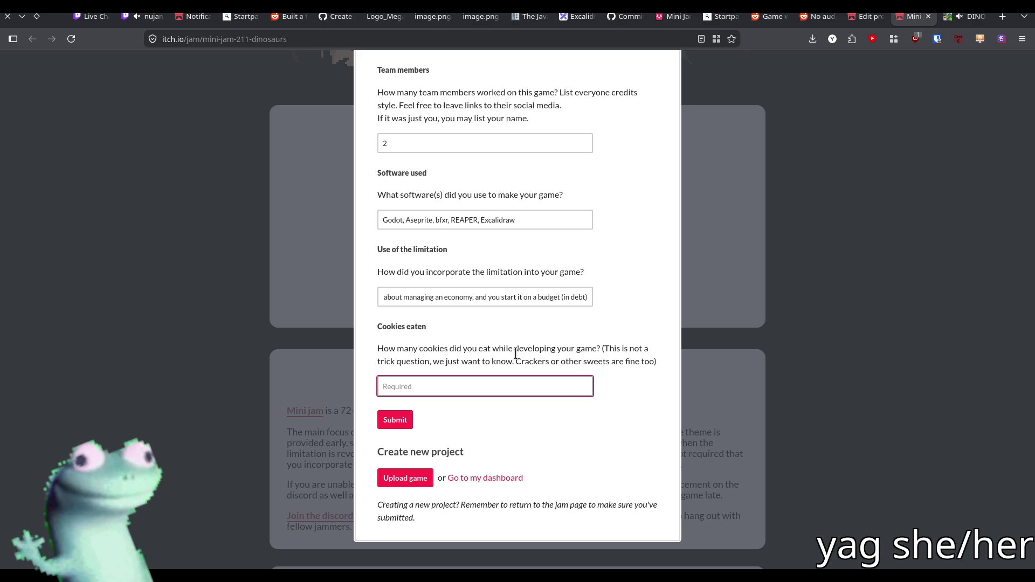
# - Answer cookies eaten with '0' for one teammate '(boo!)' and '2 or 3 muffins' for the other
pyautogui.write('0')
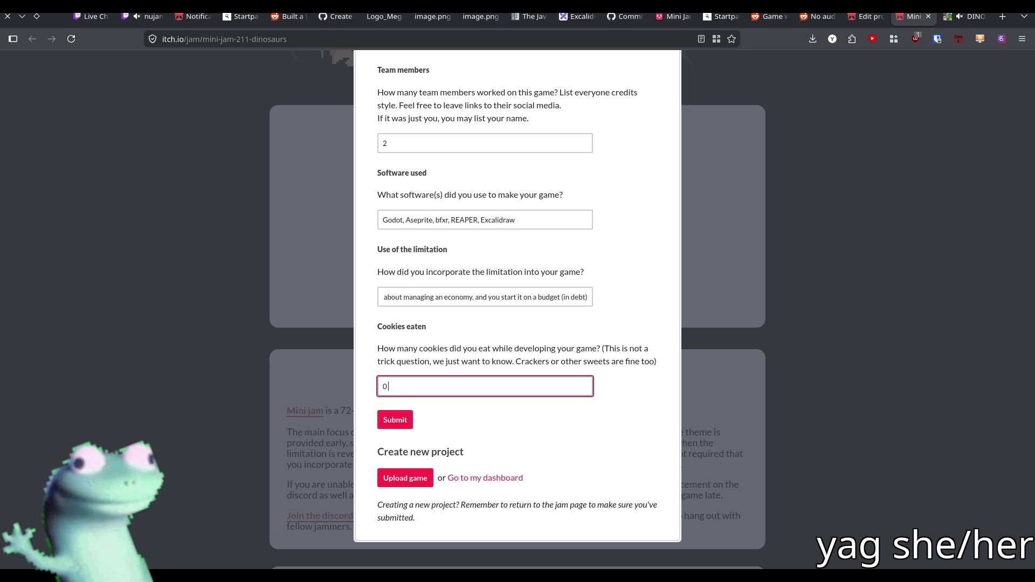
pyautogui.write(' for nuja')
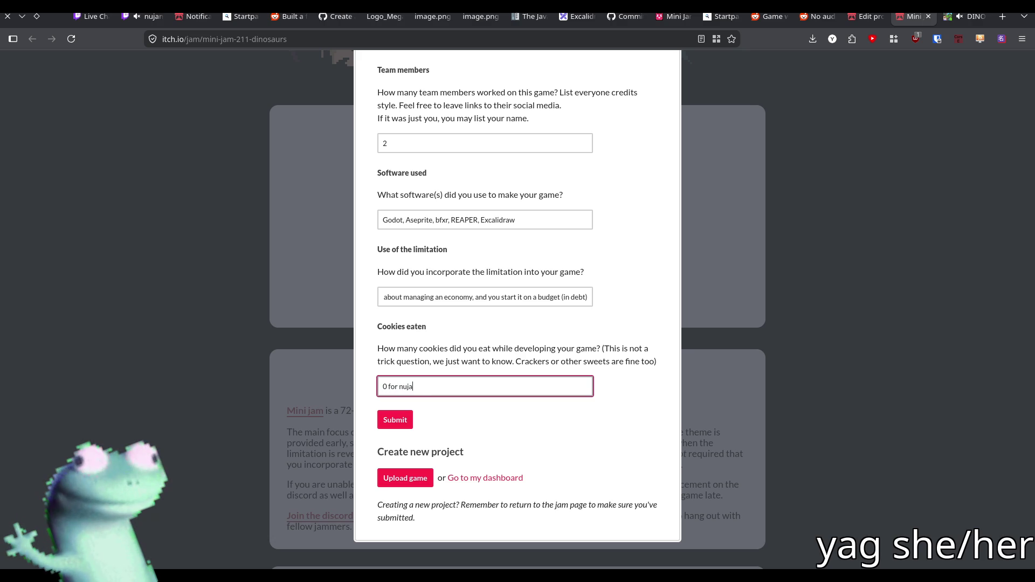
pyautogui.write('nk (boo!),')
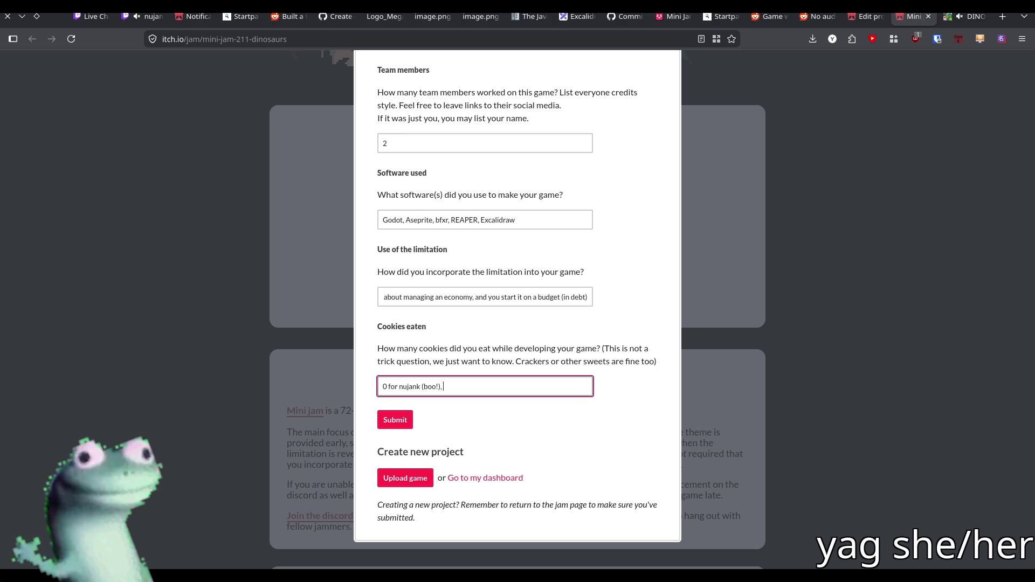
pyautogui.write('2 or 3 muffi')
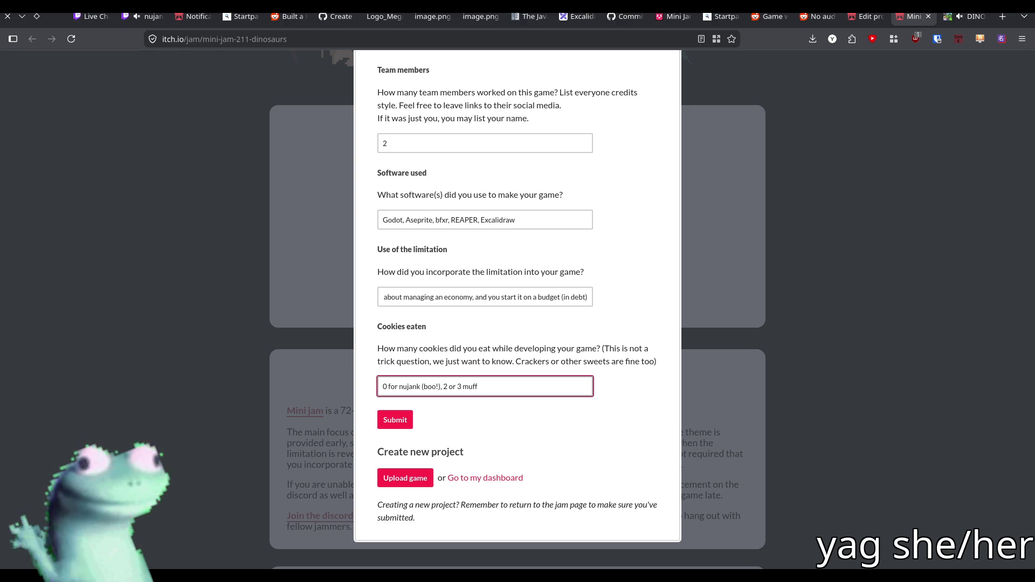
pyautogui.write('ns')
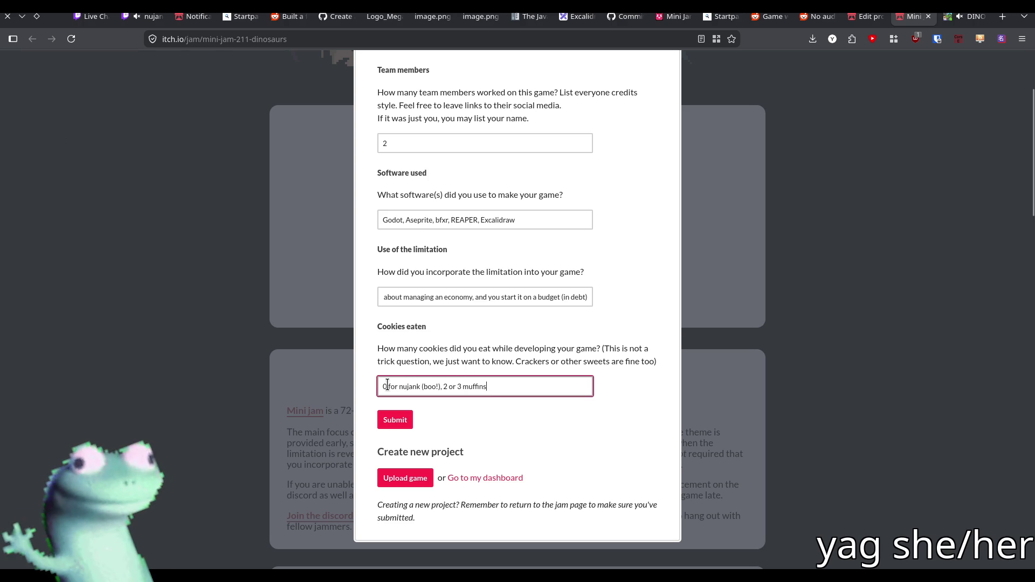
pyautogui.moveTo(381, 385)
pyautogui.mouseDown()
pyautogui.moveTo(440, 386)
pyautogui.moveTo(382, 385)
pyautogui.mouseUp()
# - Reword the answer to 'a bowl of ice cream', drop '(boo!)', and credit the muffins to the second teammate
pyautogui.press('Delete')
pyautogui.press('Delete')
pyautogui.write('a bowl of ice cream')
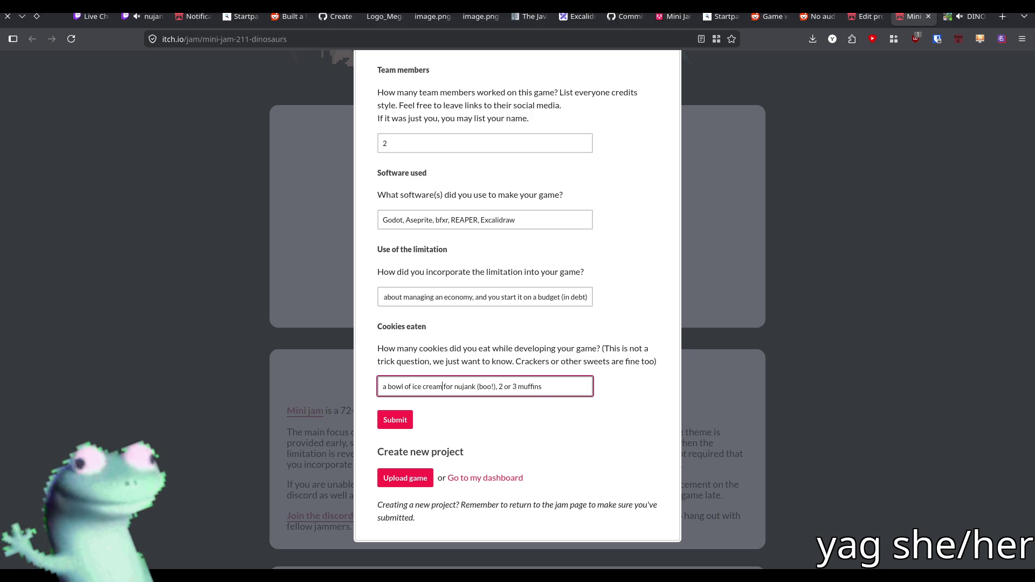
pyautogui.hotkey('ctrl', 'shift', 'Right')
pyautogui.press('BackSpace')
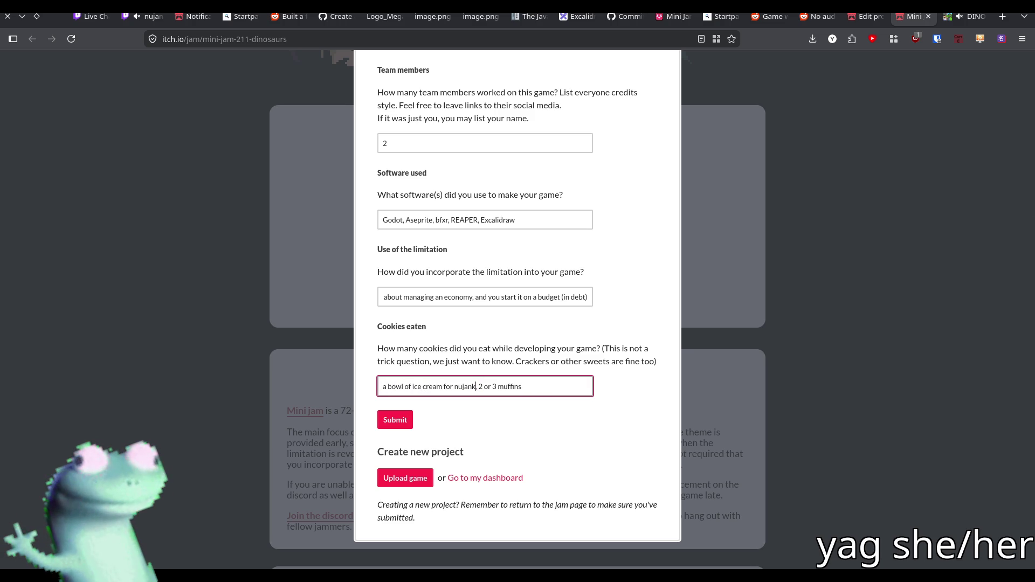
pyautogui.write(',for yag')
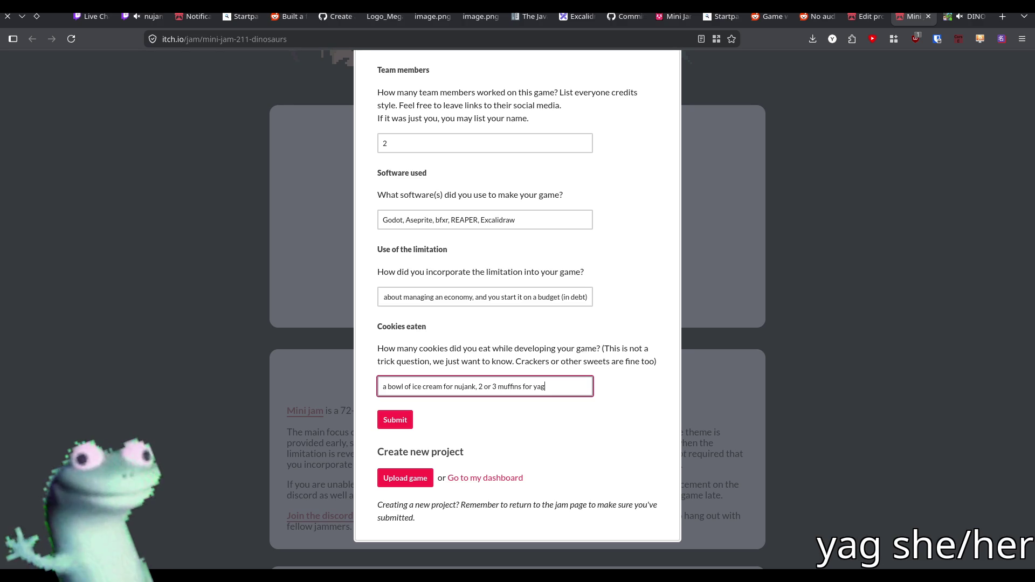
pyautogui.scroll(2, 459, 407)
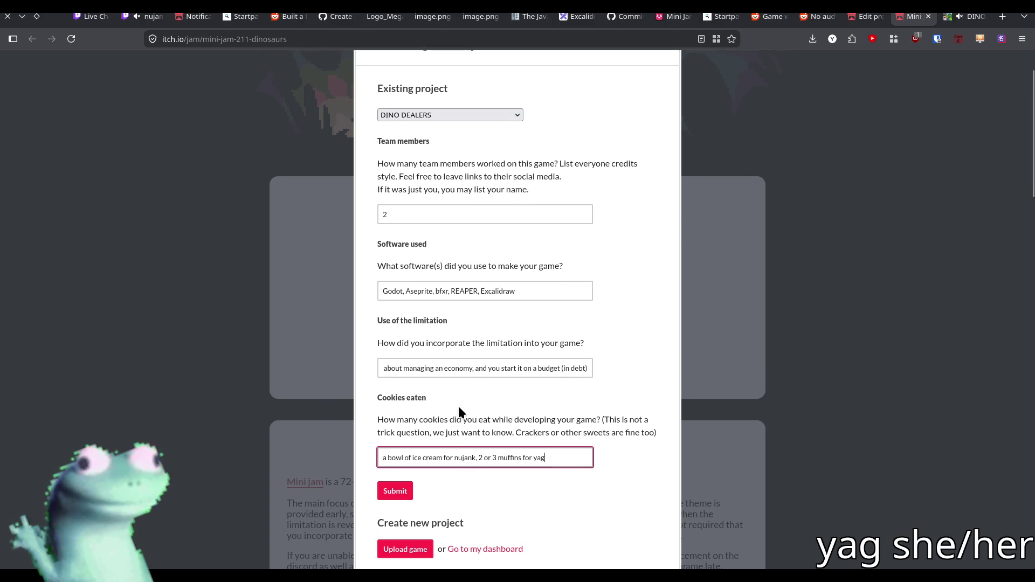
# - Give the jam form's Submit button an inline style of scale: 5 in the Inspector
pyautogui.rightClick(401, 497)
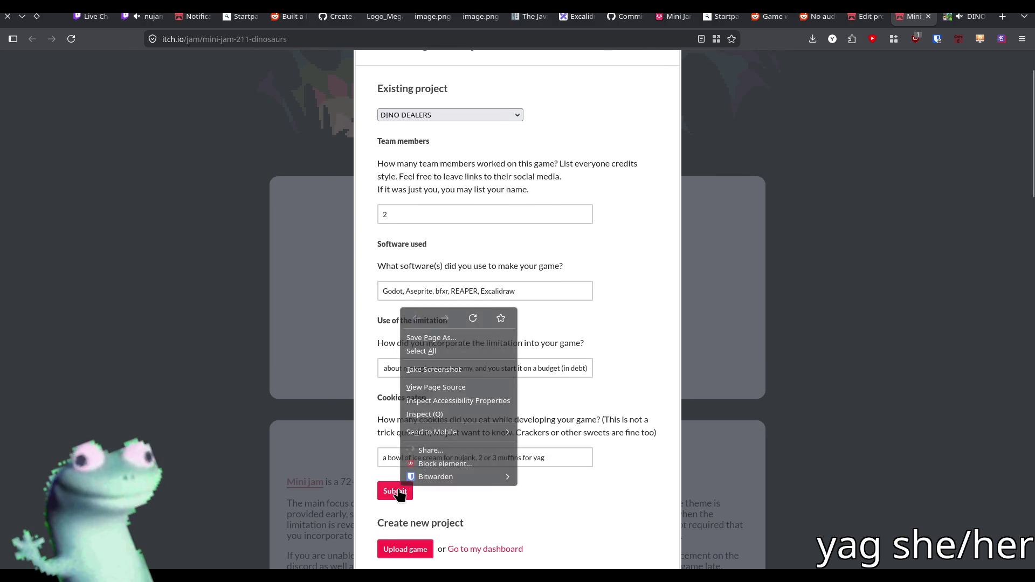
pyautogui.click(410, 478)
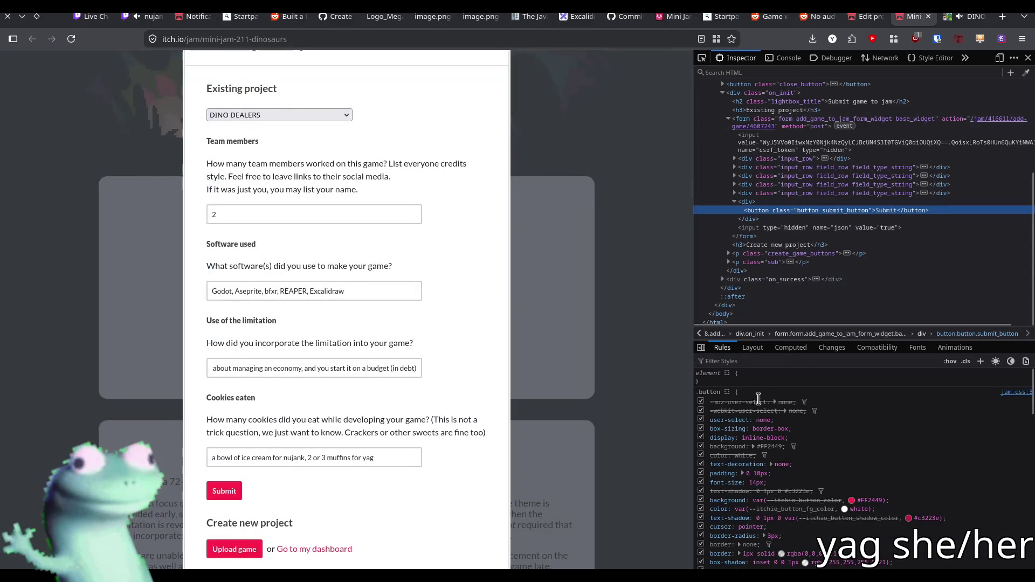
pyautogui.click(822, 383)
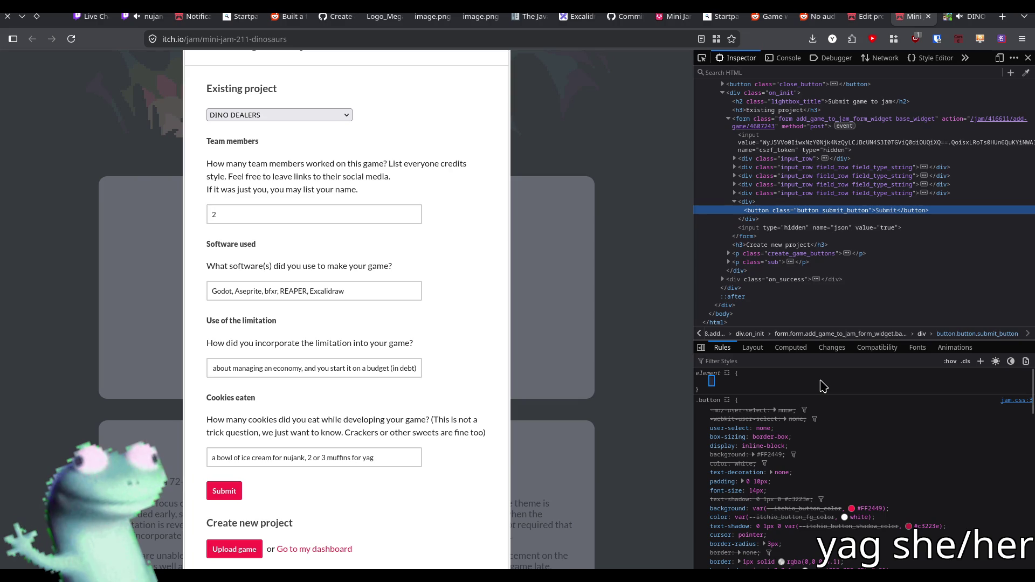
pyautogui.write('transform')
pyautogui.press('Tab')
pyautogui.write('300%')
pyautogui.press('BackSpace')
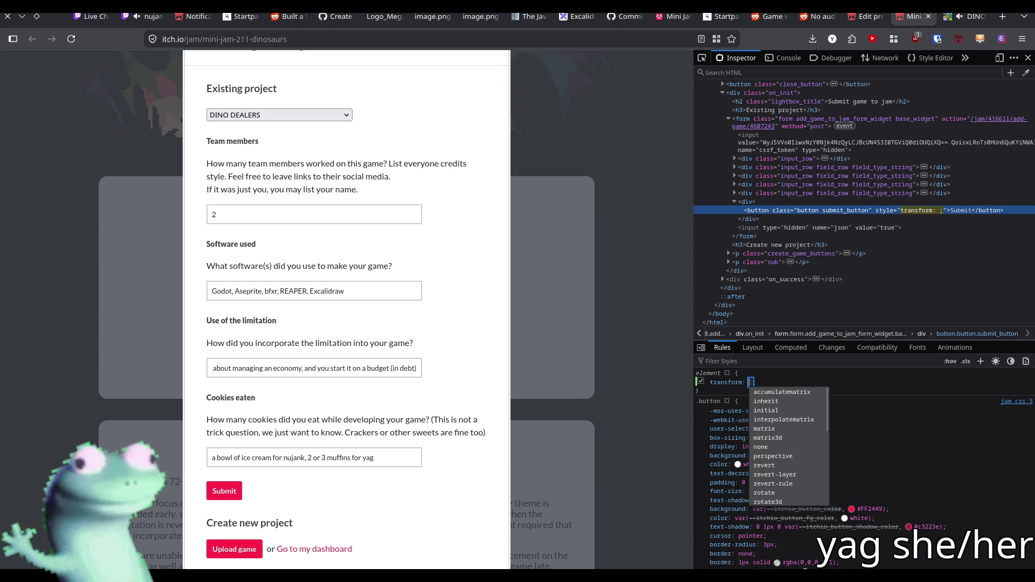
pyautogui.hotkey('shift', 'Tab')
pyautogui.write('scale')
pyautogui.press('Tab')
pyautogui.write('30')
pyautogui.press('BackSpace')
pyautogui.press('BackSpace')
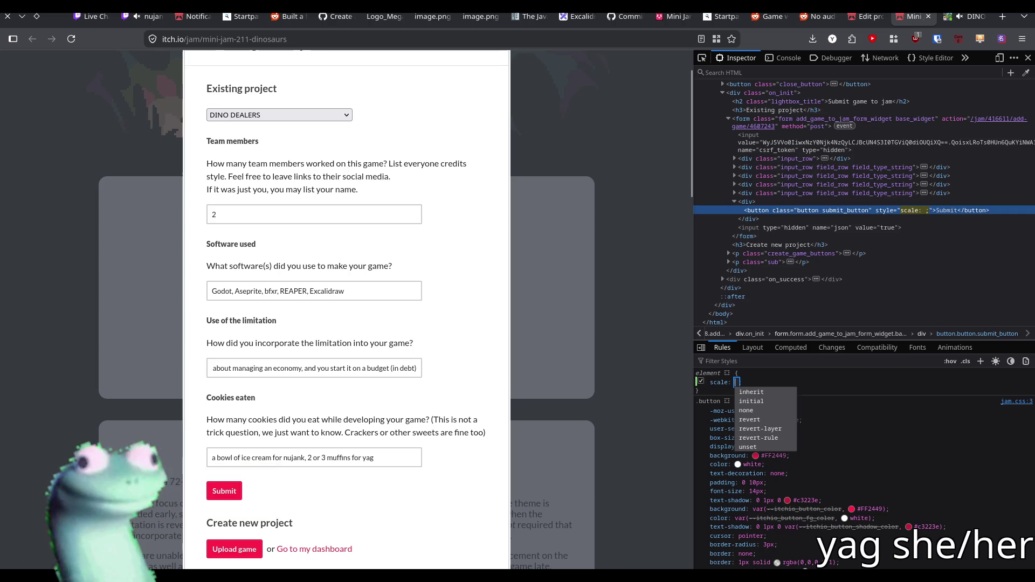
pyautogui.write('5')
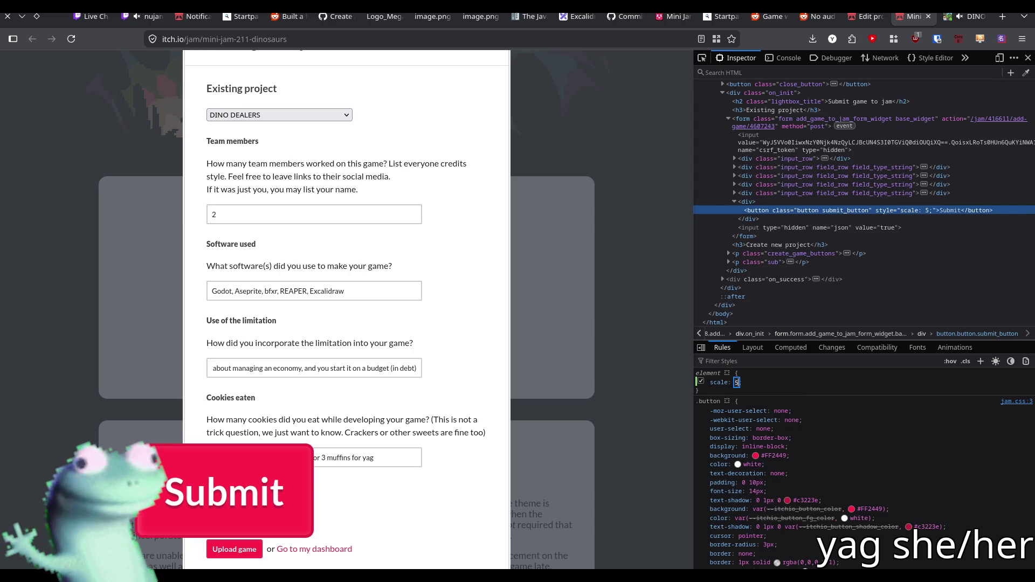
# - Close the developer panel and reinspect the enlarged Submit button
pyautogui.press('F12')
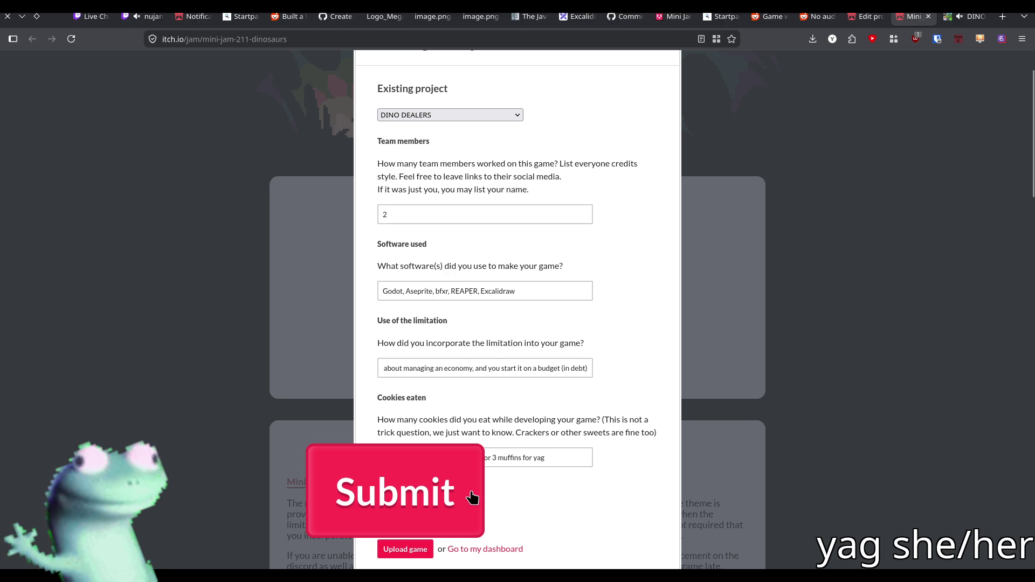
pyautogui.rightClick(407, 500)
pyautogui.click(412, 493)
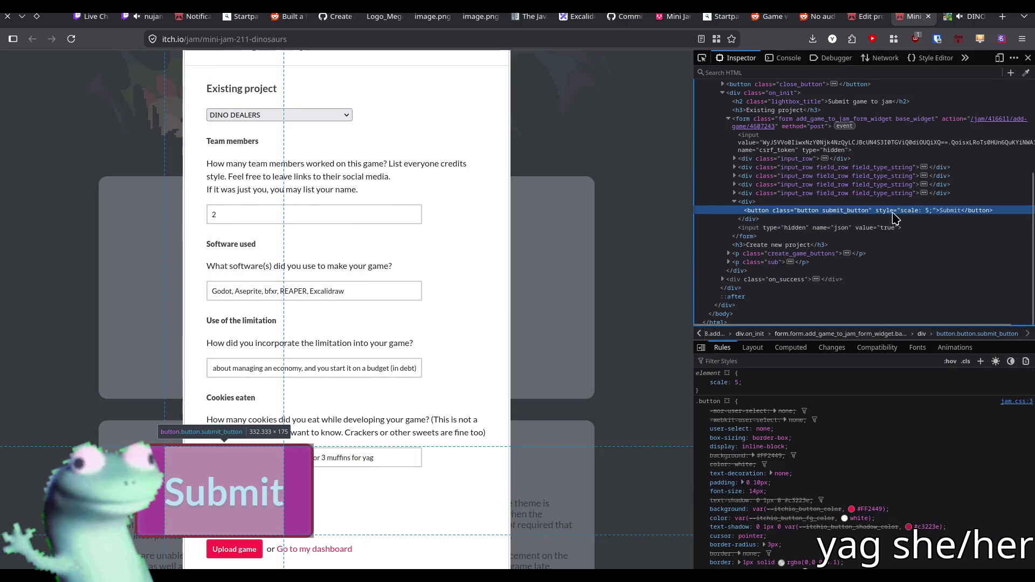
# - Change the Submit button's label to 'Lizard'
pyautogui.doubleClick(940, 212)
pyautogui.write('L')
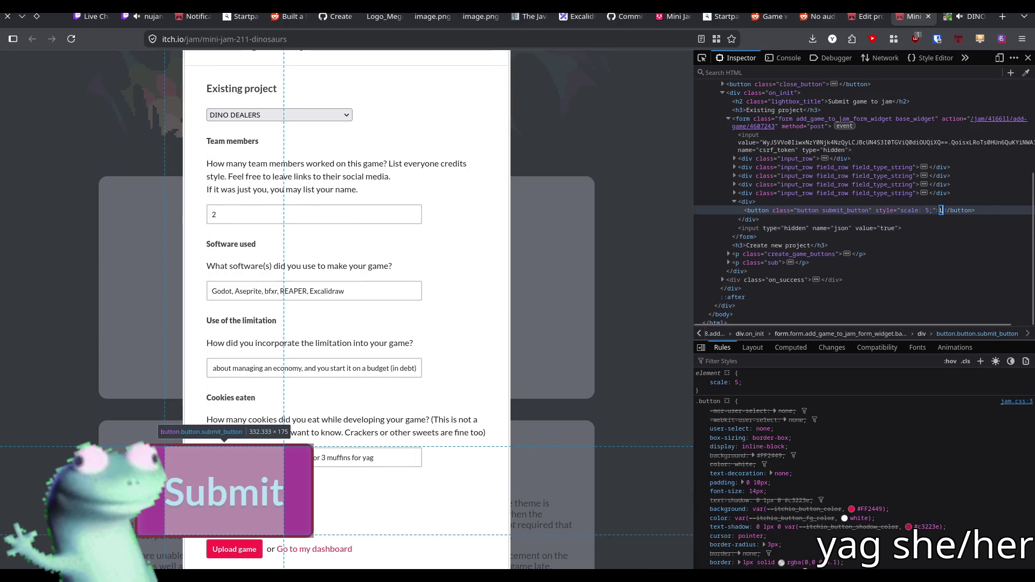
pyautogui.write('izard')
pyautogui.press('Return')
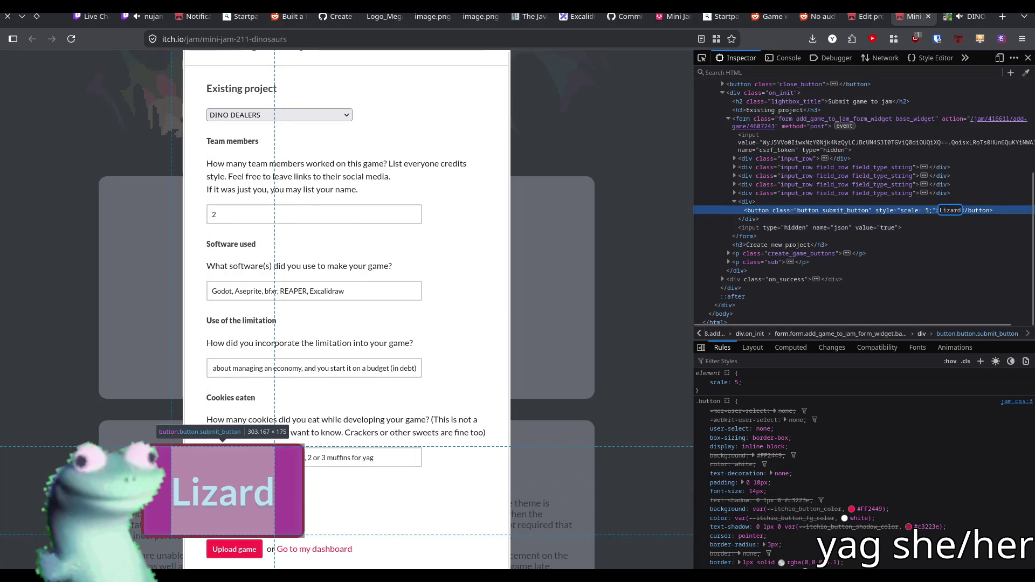
# - Make the button's background a darker green (#32AF5D) and close the developer panel
pyautogui.click(851, 509)
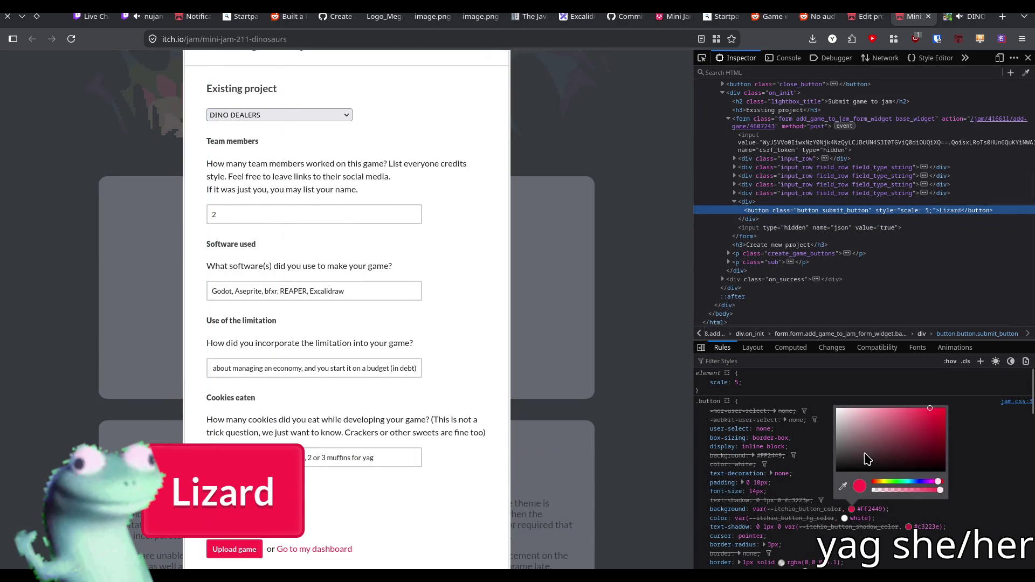
pyautogui.click(890, 482)
pyautogui.moveTo(892, 483); pyautogui.dragTo(900, 482)
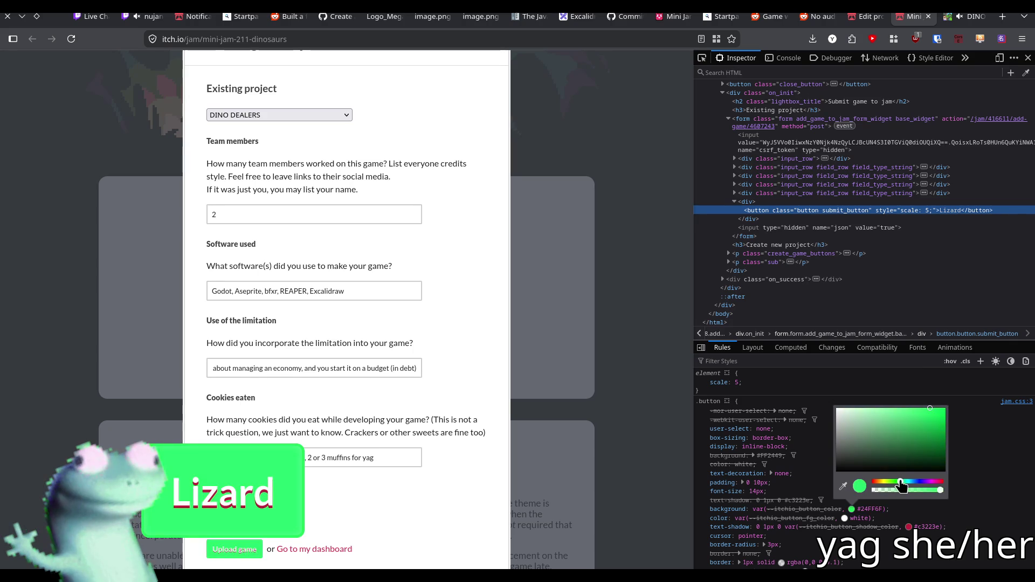
pyautogui.click(908, 425)
pyautogui.click(914, 428)
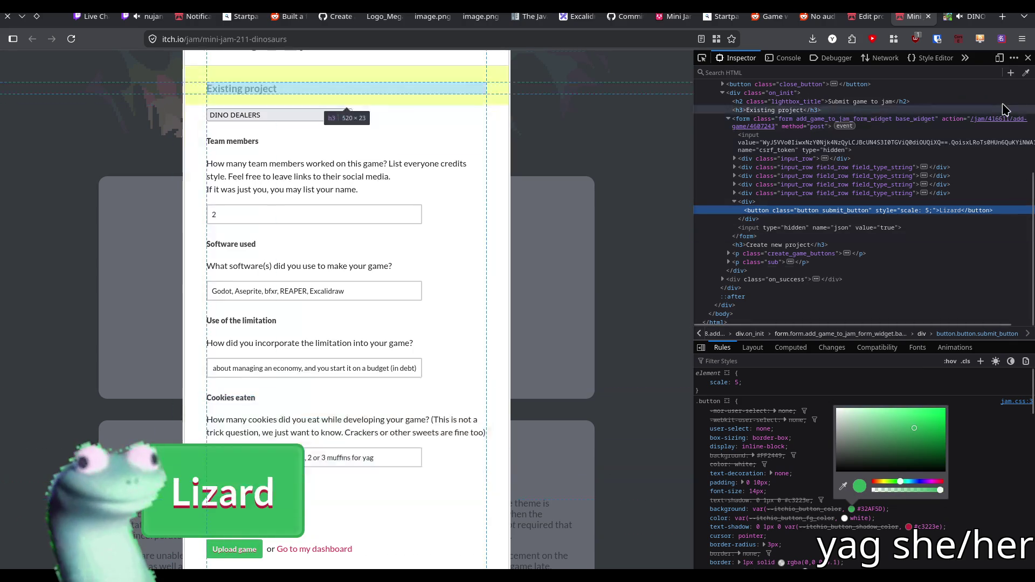
pyautogui.click(1027, 61)
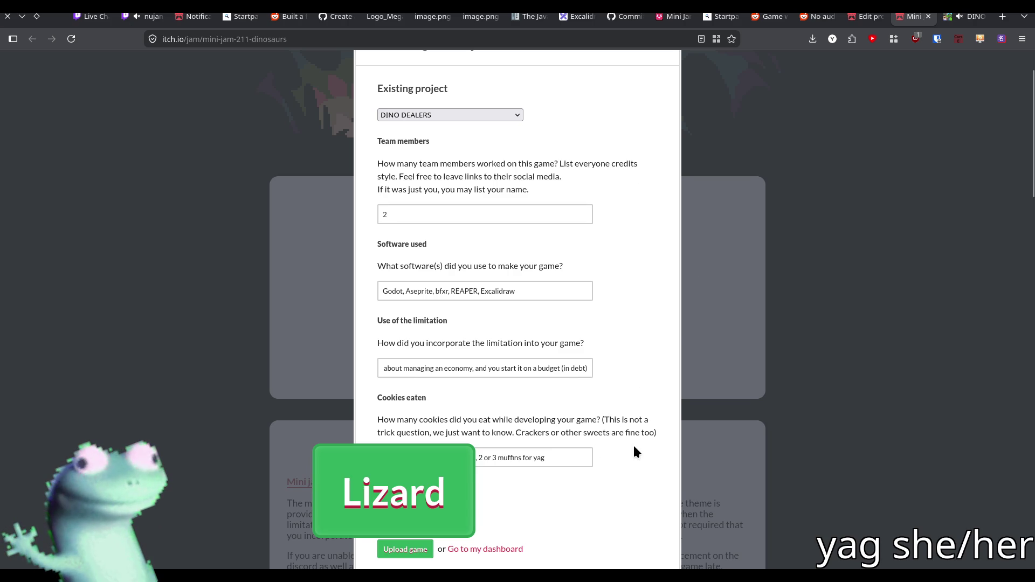
# - Submit the game to Mini Jam 211 and view its Submissions page notice about entries after the jam
pyautogui.press('Return')
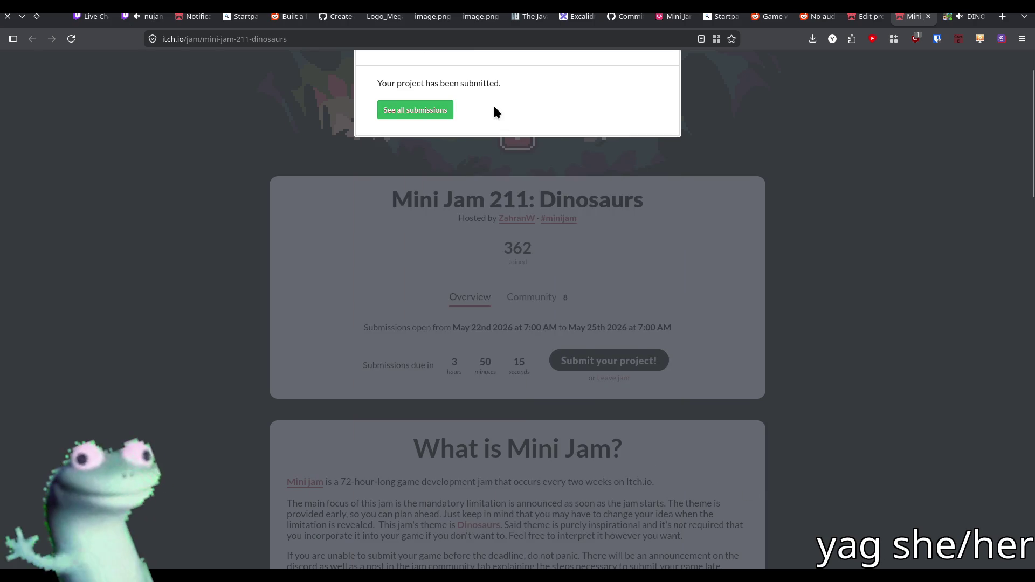
pyautogui.scroll(2, 494, 112)
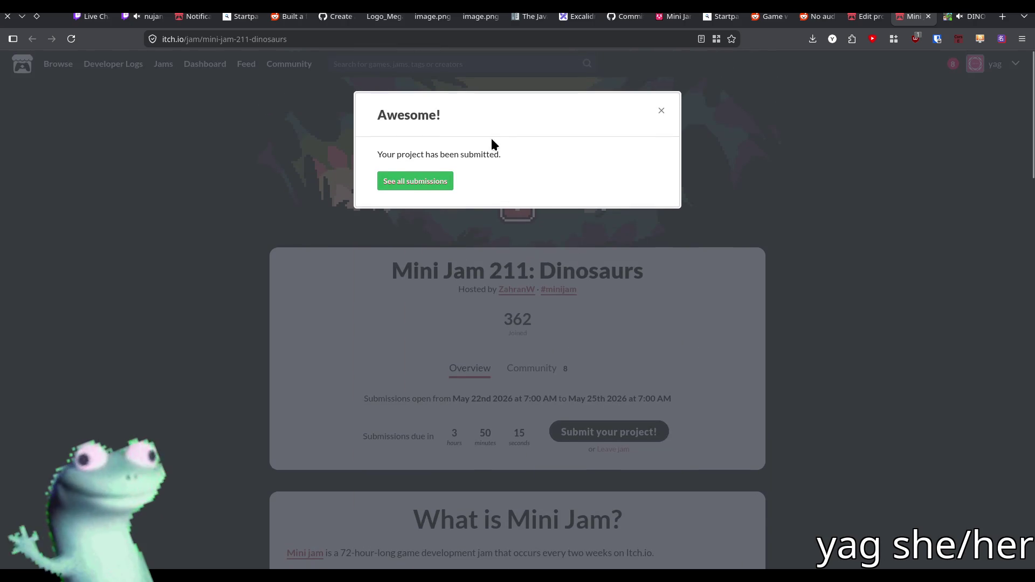
pyautogui.click(436, 183)
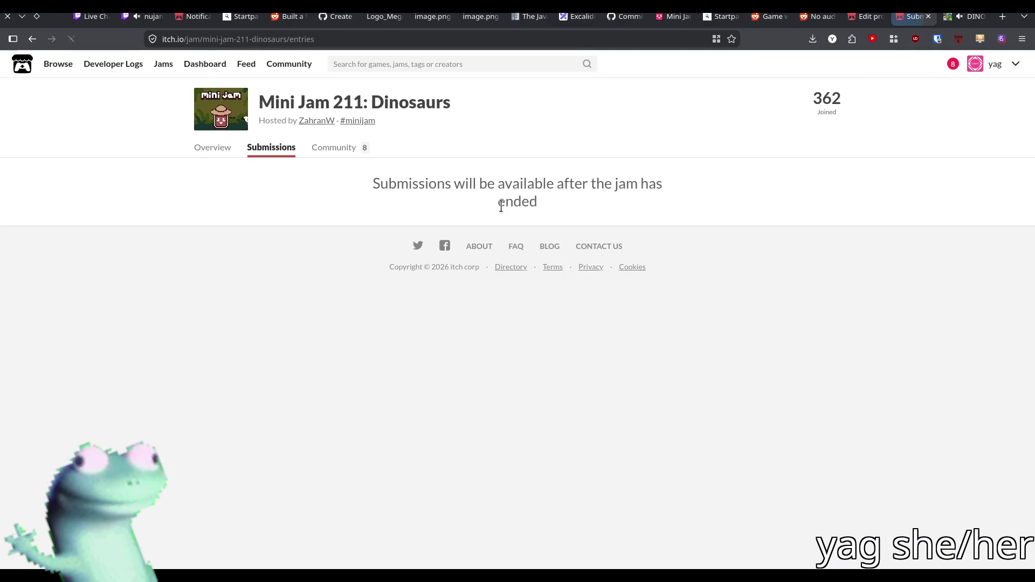
pyautogui.moveTo(540, 204); pyautogui.dragTo(360, 183)
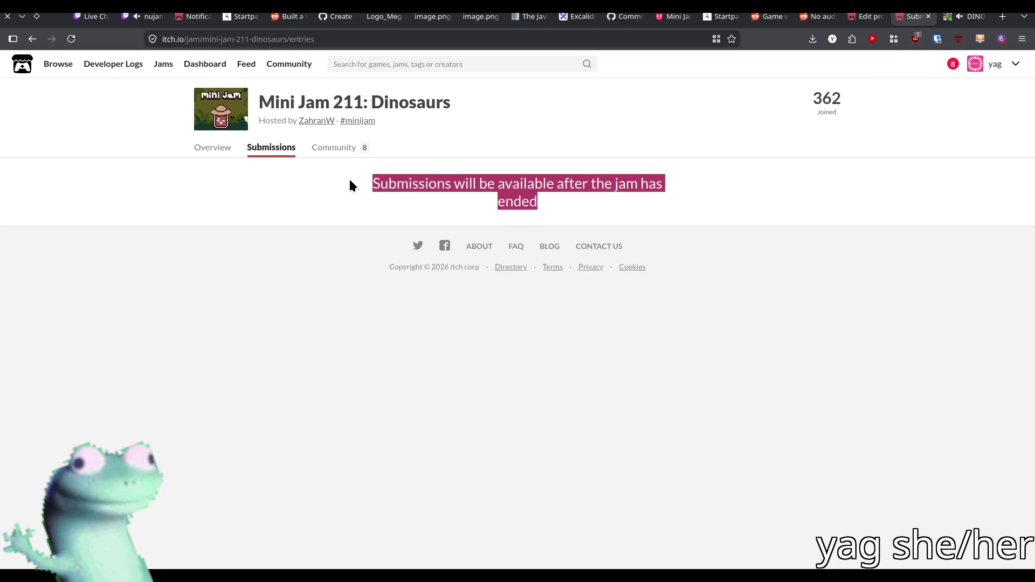
pyautogui.click(351, 183)
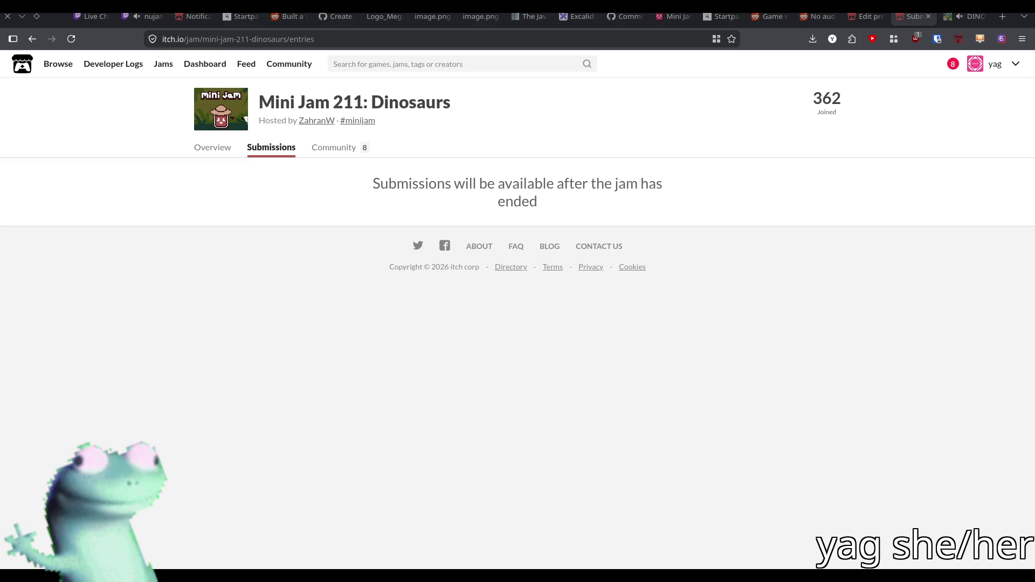
# - Reload the Dino Dealers game page and scroll to its jam submission link
pyautogui.click(864, 17)
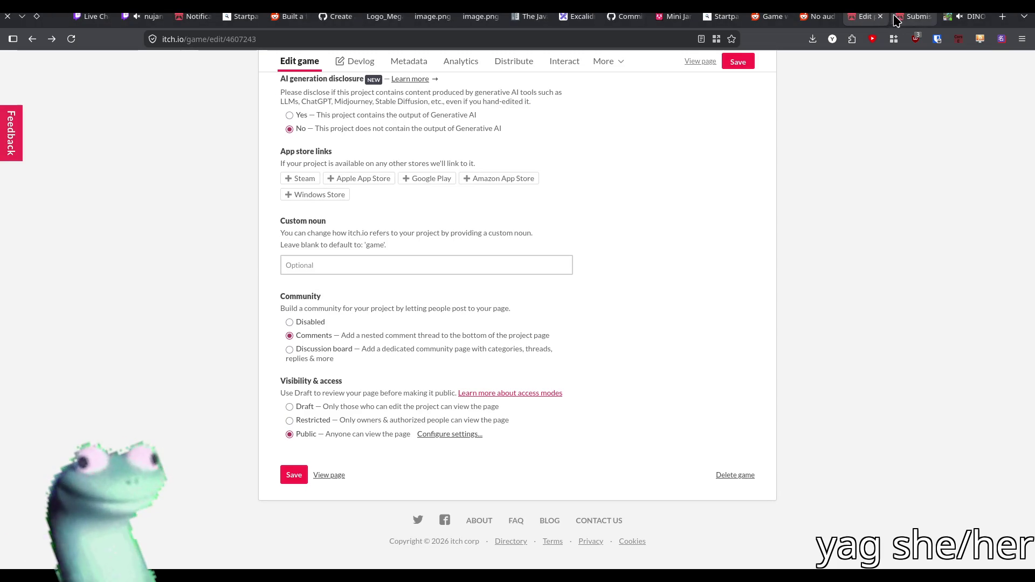
pyautogui.click(911, 18)
pyautogui.click(944, 21)
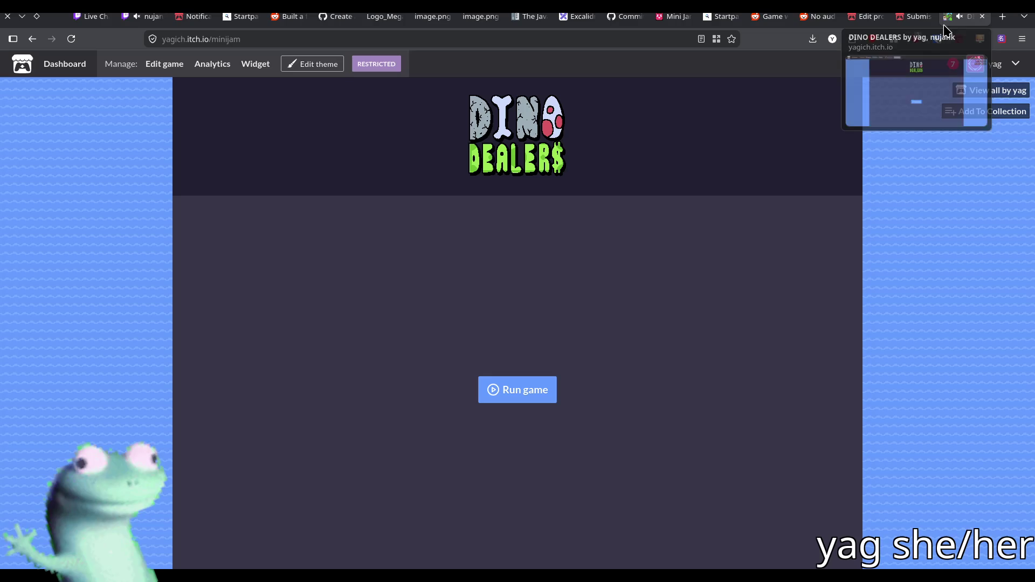
pyautogui.click(71, 39)
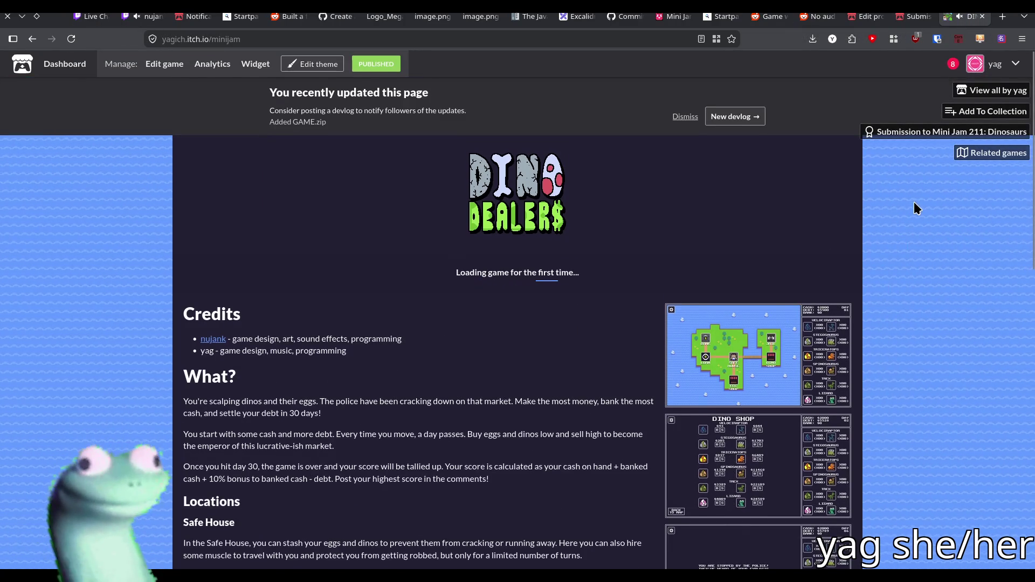
pyautogui.scroll(-2, 916, 178)
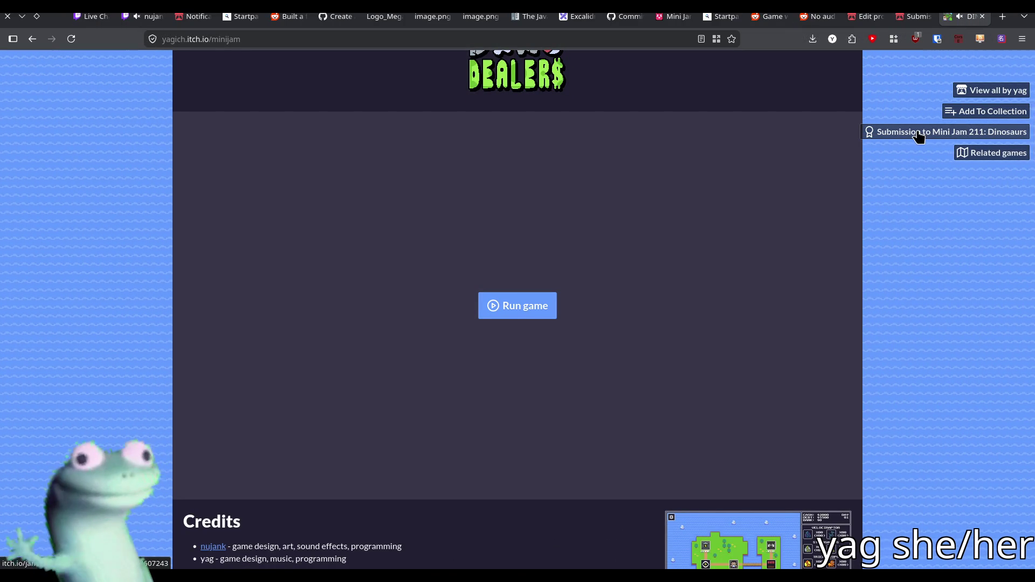
# - Open 'Submission to Mini Jam 211: Dinosaurs' in a new tab and switch to it
pyautogui.middleClick(918, 133)
pyautogui.click(868, 16)
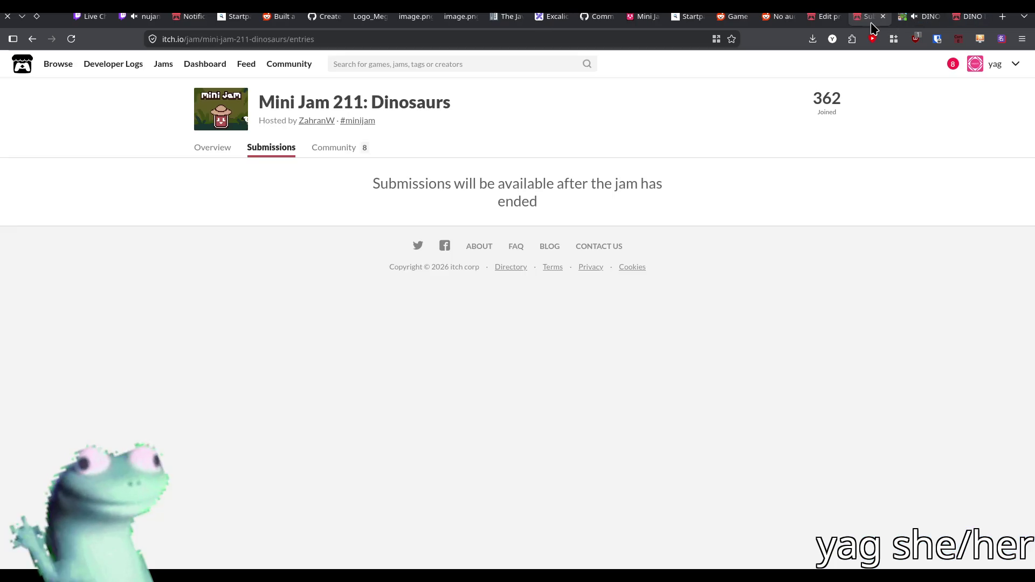
pyautogui.click(816, 25)
pyautogui.click(929, 20)
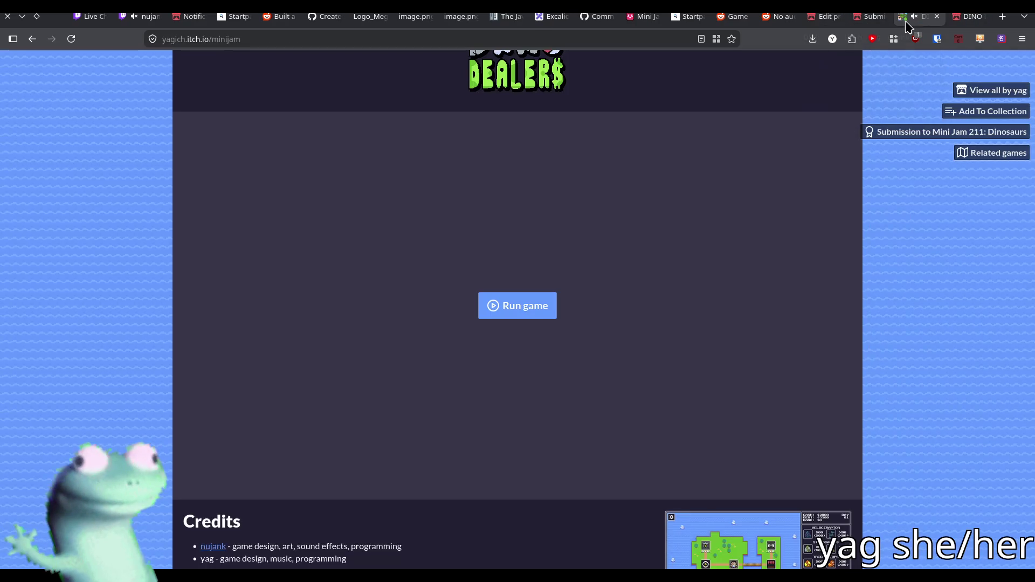
pyautogui.click(870, 16)
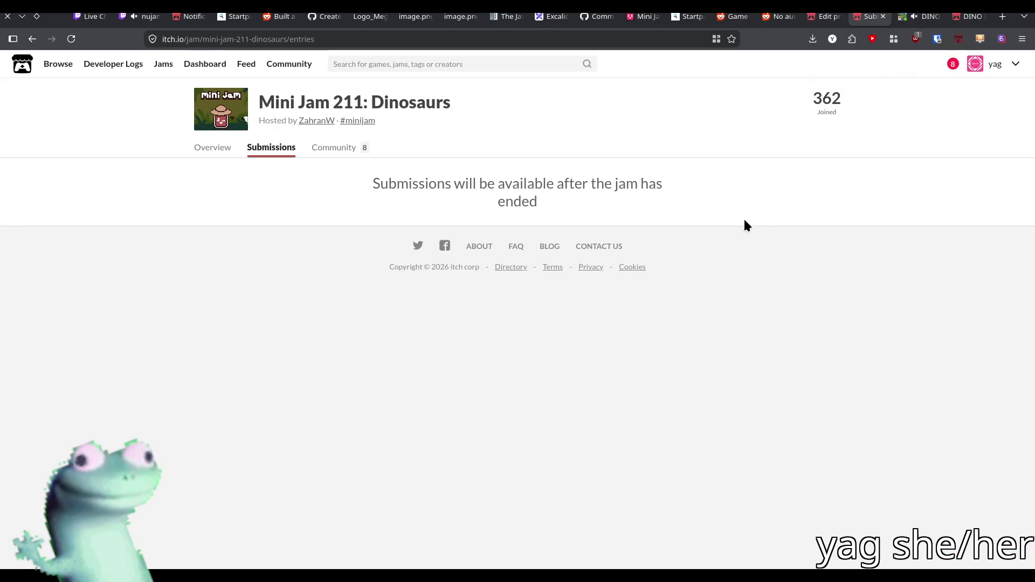
pyautogui.click(969, 16)
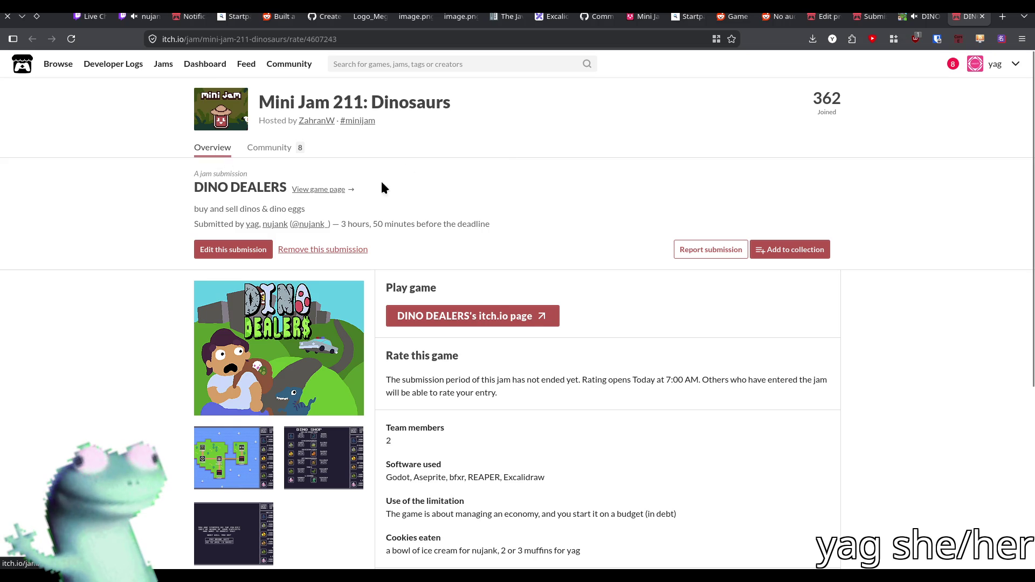
# - Check the entry page, noting it was submitted 3 hours, 50 minutes before the deadline
pyautogui.scroll(-2, 548, 202)
pyautogui.scroll(-4, 547, 199)
pyautogui.scroll(2, 545, 199)
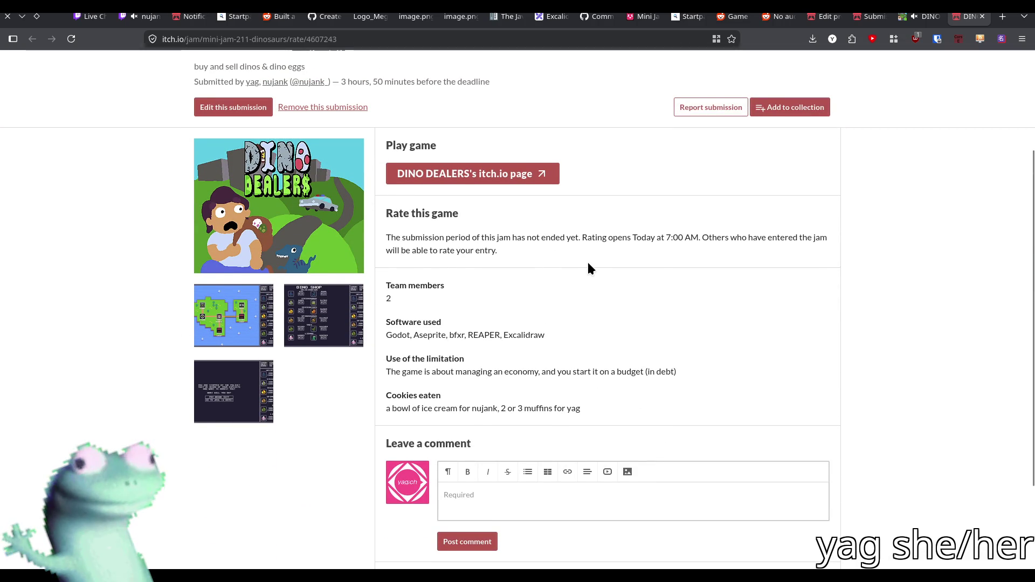
pyautogui.scroll(1, 589, 268)
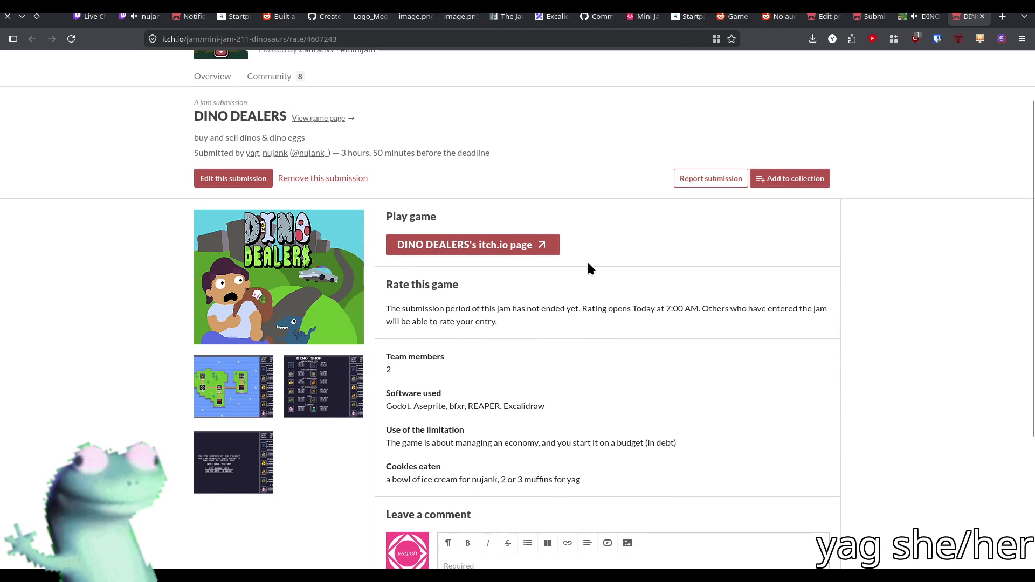
pyautogui.moveTo(342, 152)
pyautogui.mouseDown()
pyautogui.moveTo(416, 153)
pyautogui.moveTo(338, 149)
pyautogui.mouseUp()
pyautogui.doubleClick(414, 153)
pyautogui.click(341, 146)
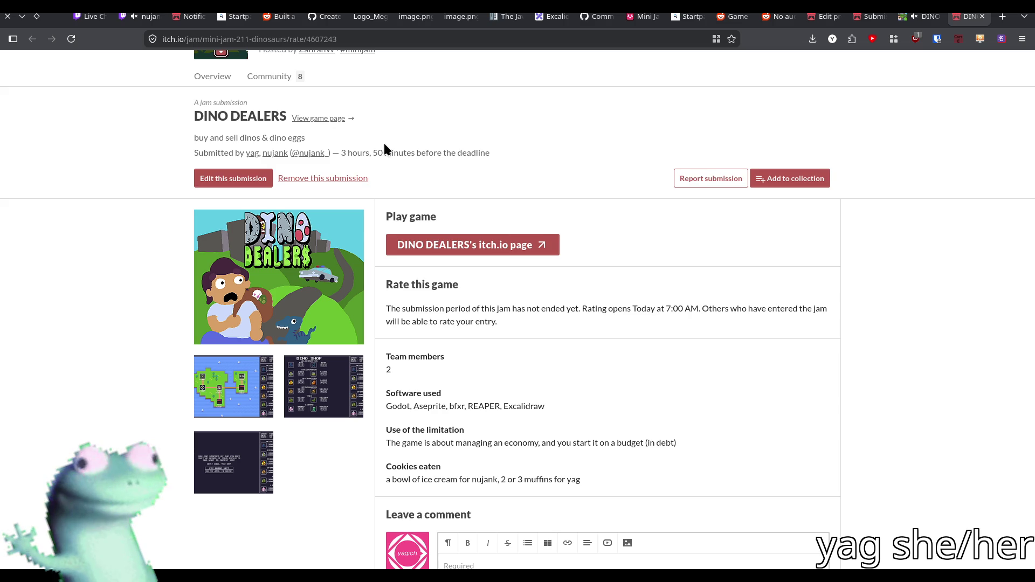
# - Scroll through the submission's form answers and go to the Dino Dealers game page
pyautogui.scroll(-2, 384, 143)
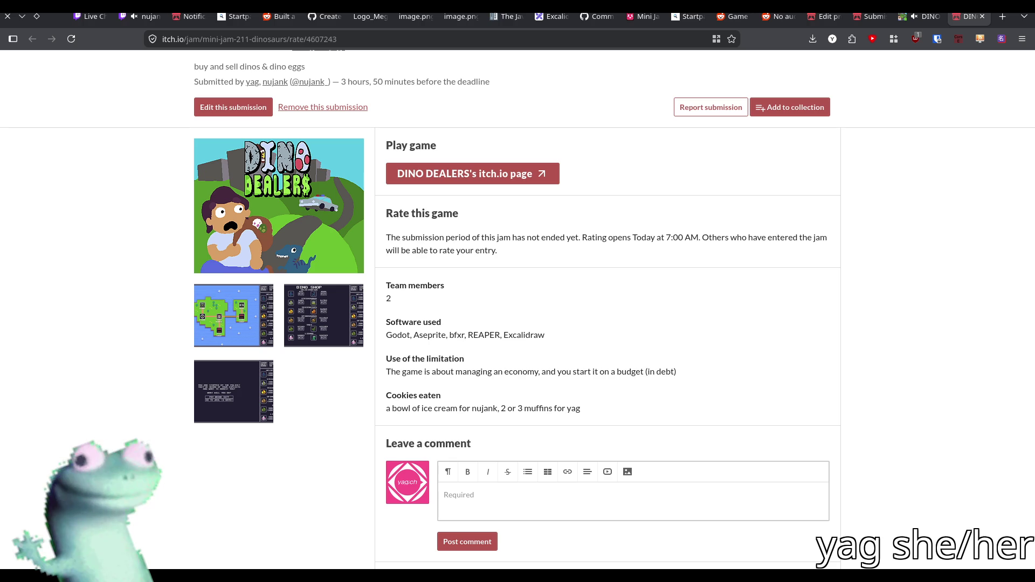
pyautogui.scroll(2, 127, 141)
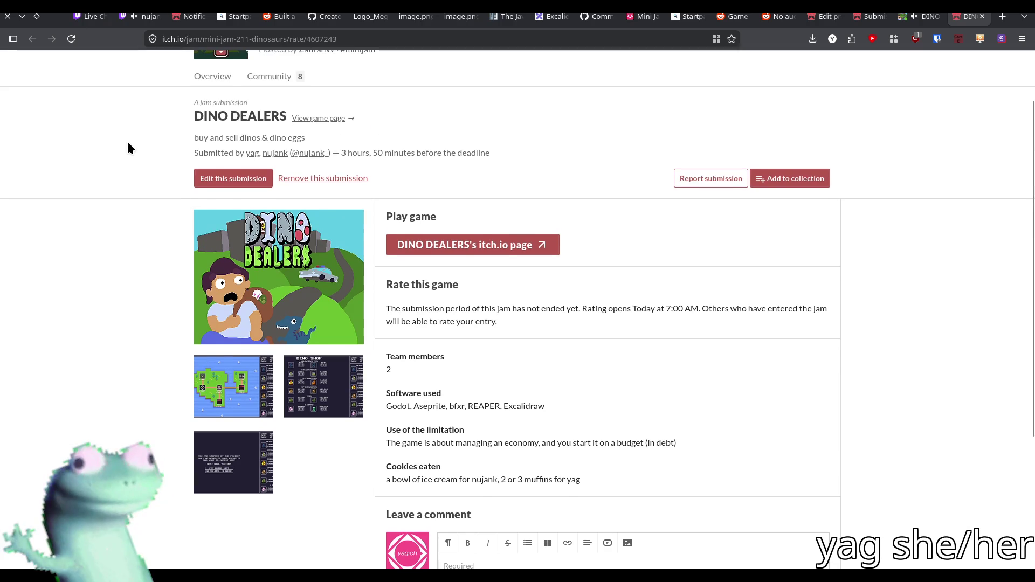
pyautogui.click(326, 118)
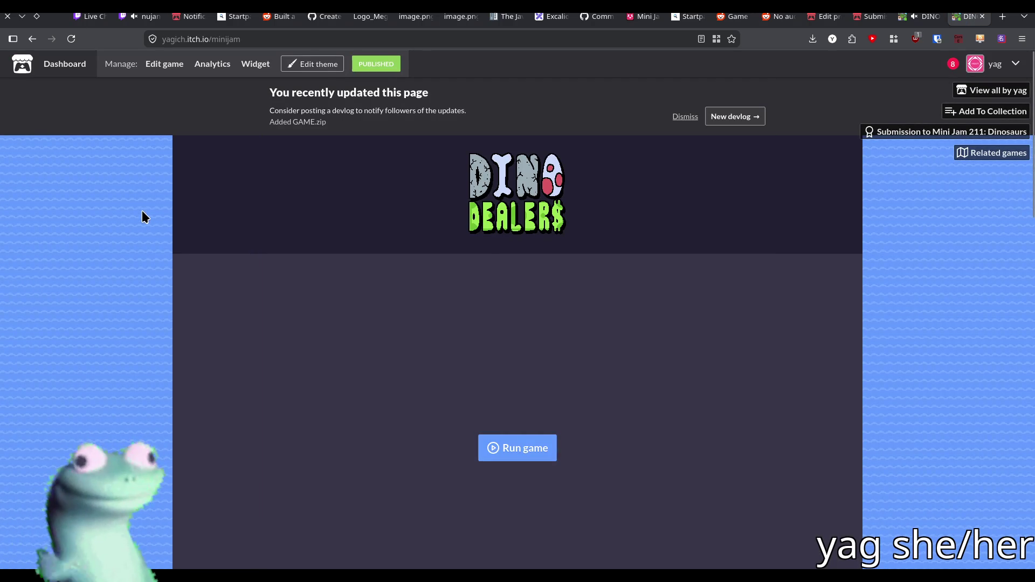
# - Select the game page's address, then dismiss the suggestions without navigating away
pyautogui.click(197, 39)
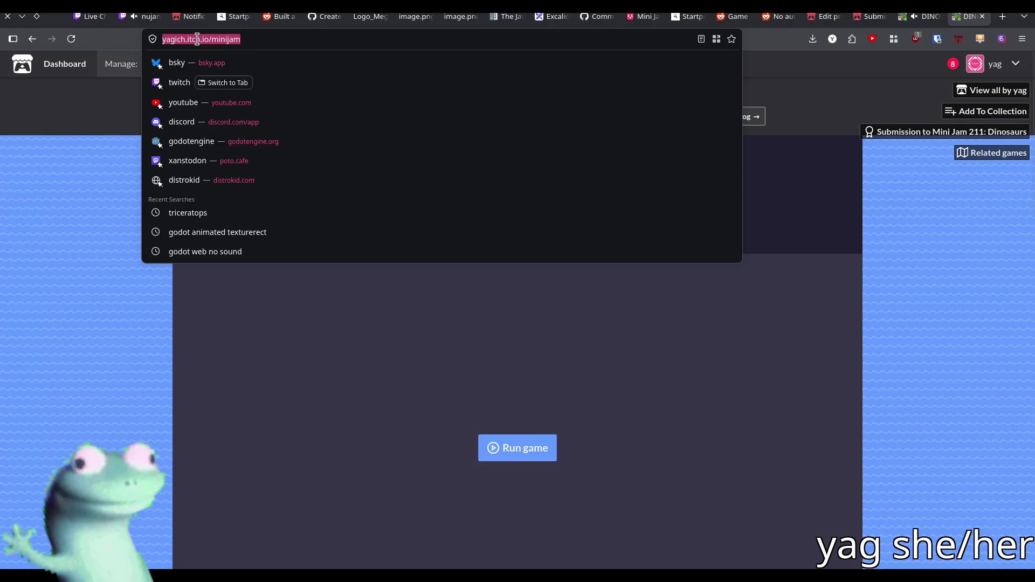
pyautogui.click(63, 260)
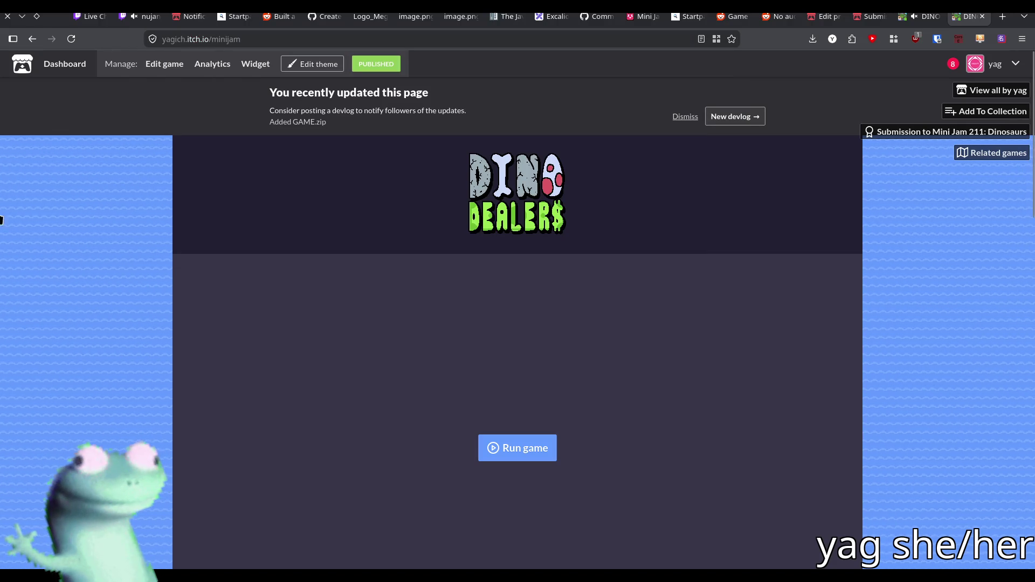
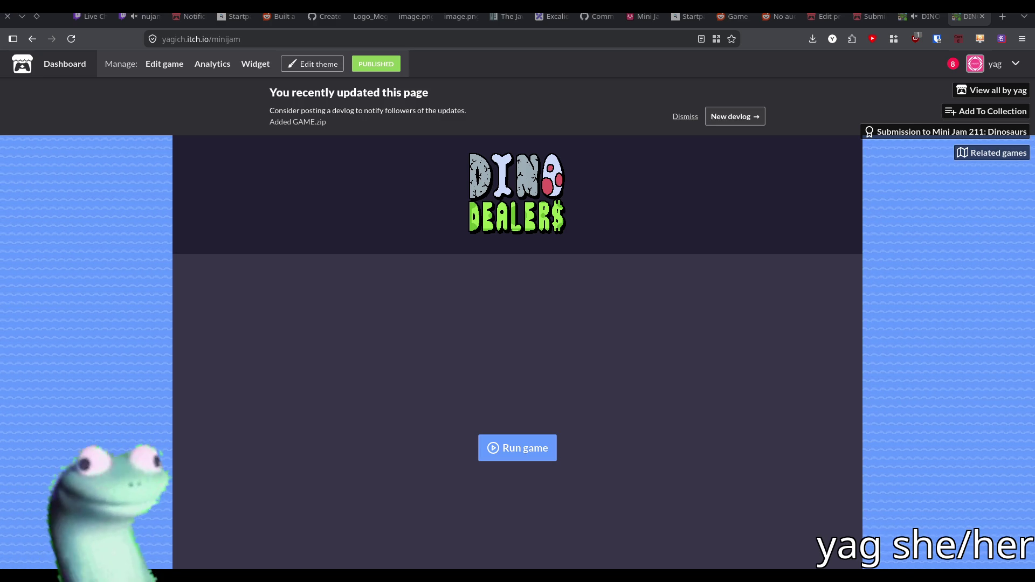
# - Launch the Dino Dealers web build with music and sound effects volume turned all the way down
pyautogui.click(495, 441)
pyautogui.scroll(-3, 261, 342)
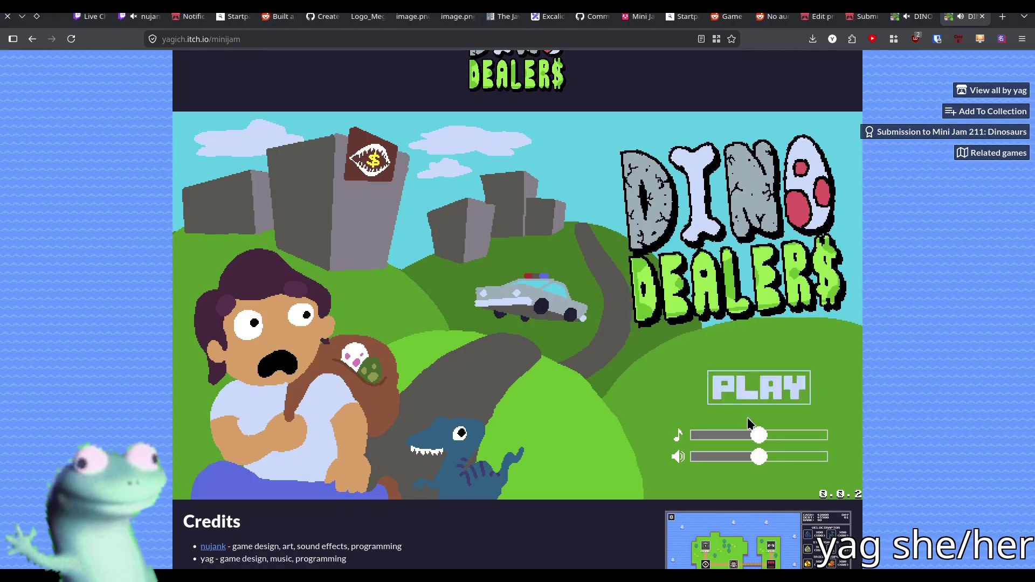
pyautogui.moveTo(756, 435); pyautogui.dragTo(646, 427)
pyautogui.moveTo(752, 456); pyautogui.dragTo(696, 456)
# - Start a new game and travel to the loan shark on the island map
pyautogui.click(769, 401)
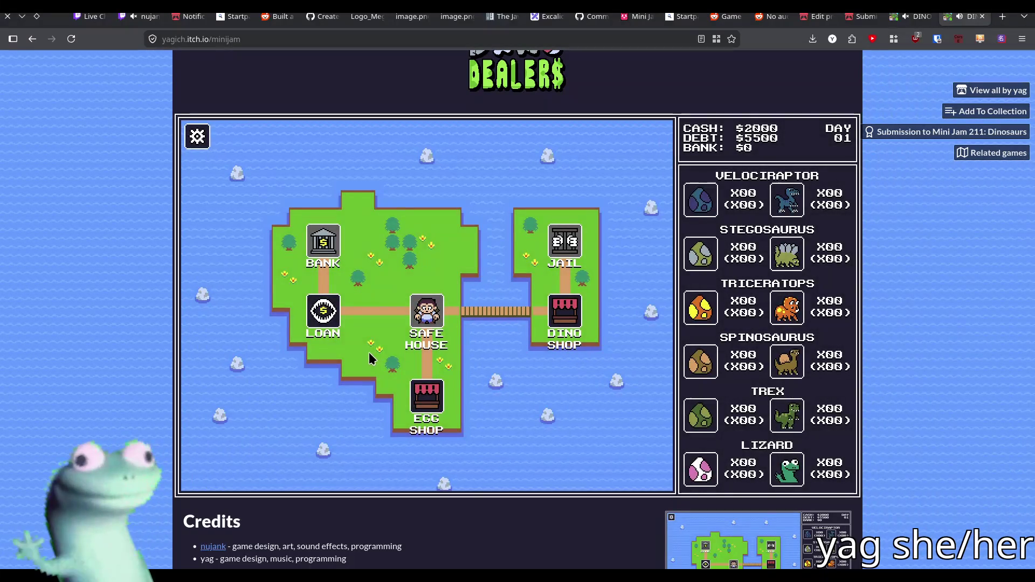
pyautogui.click(356, 310)
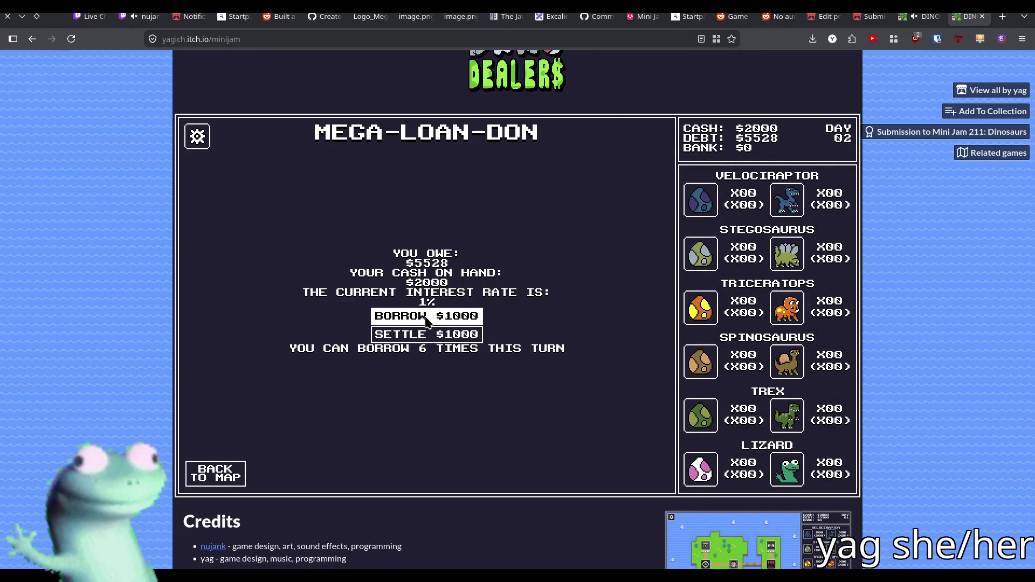
pyautogui.hotkey('alt', 'Tab')
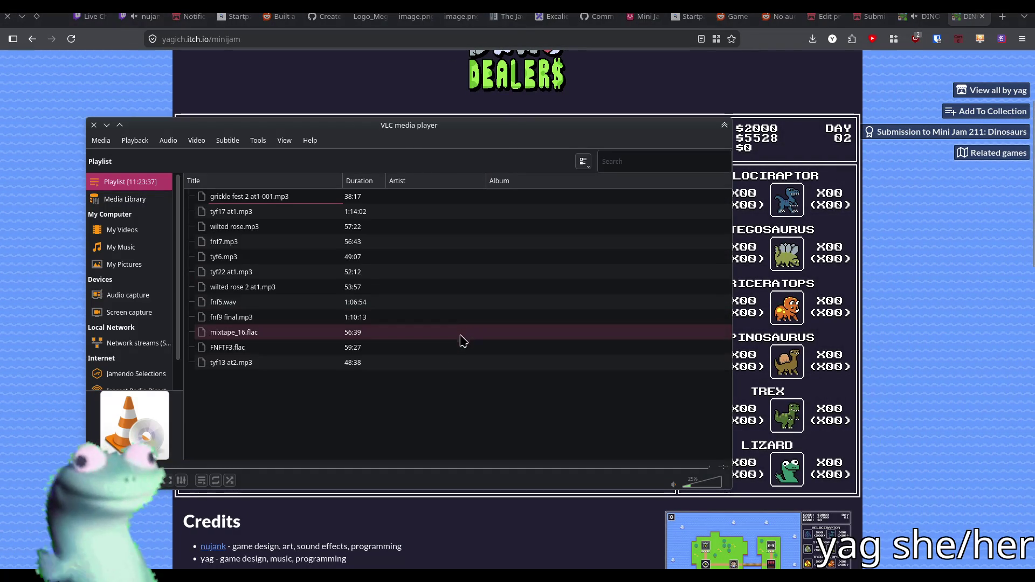
# - Bring the browser game back in front of the VLC playlist window to show the loan screen
pyautogui.click(60, 241)
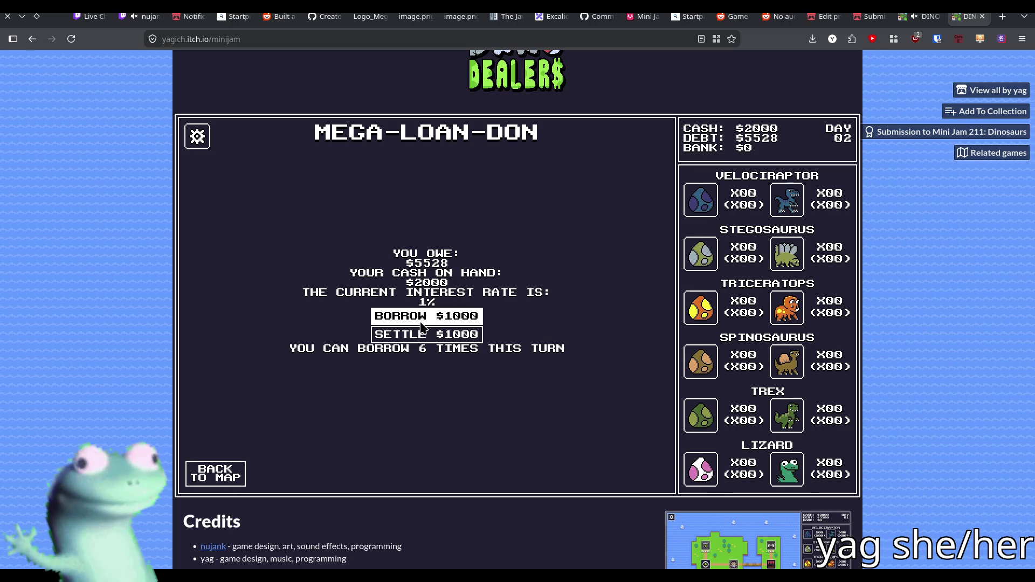
# - Borrow $1000 repeatedly from the loan shark, stop by the safe house, then reach the egg shop
pyautogui.click(421, 321)
pyautogui.click(421, 321)
pyautogui.click(421, 322)
pyautogui.click(421, 321)
pyautogui.click(421, 322)
pyautogui.click(421, 321)
pyautogui.click(230, 476)
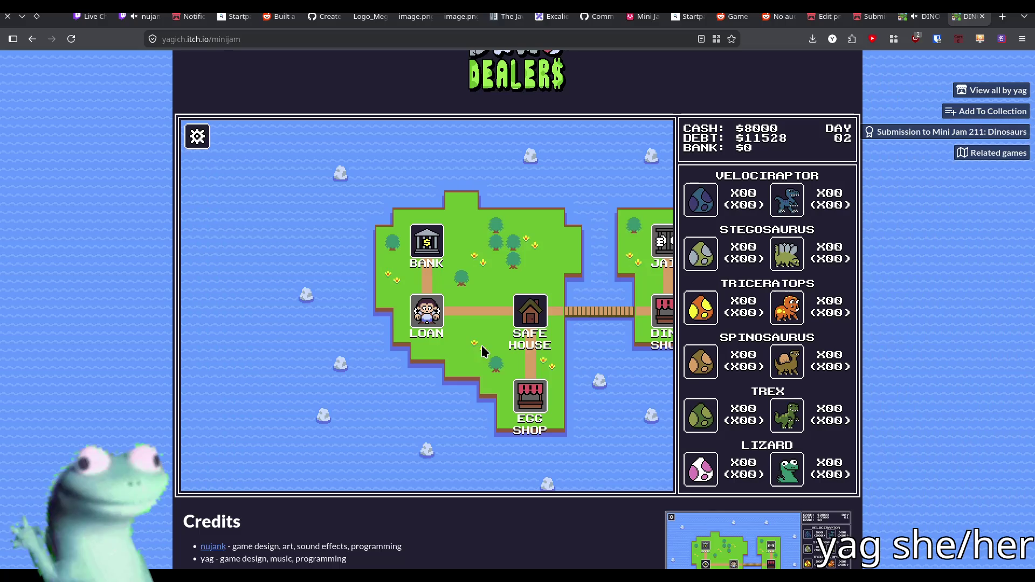
pyautogui.click(530, 315)
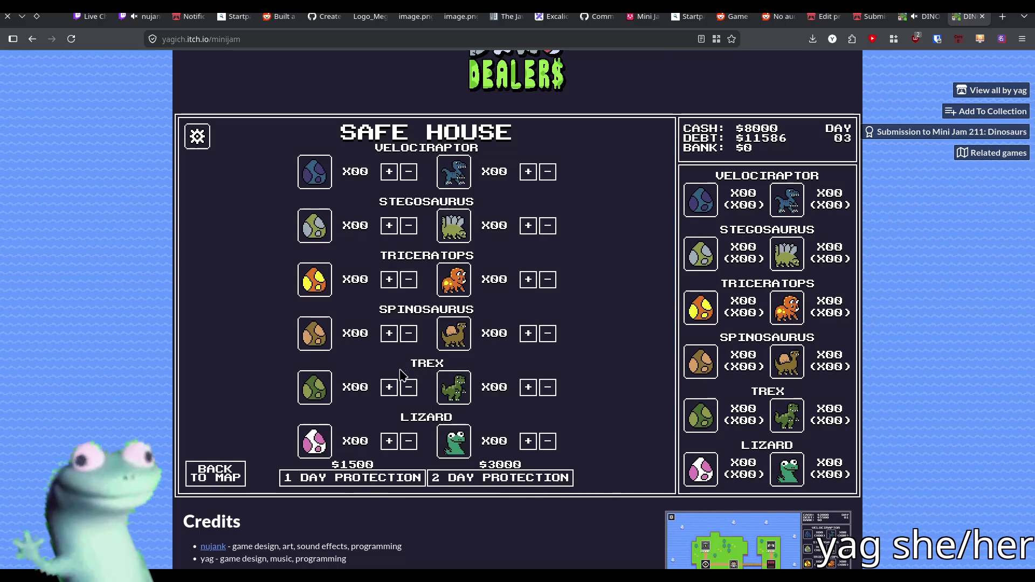
pyautogui.click(235, 474)
pyautogui.click(428, 408)
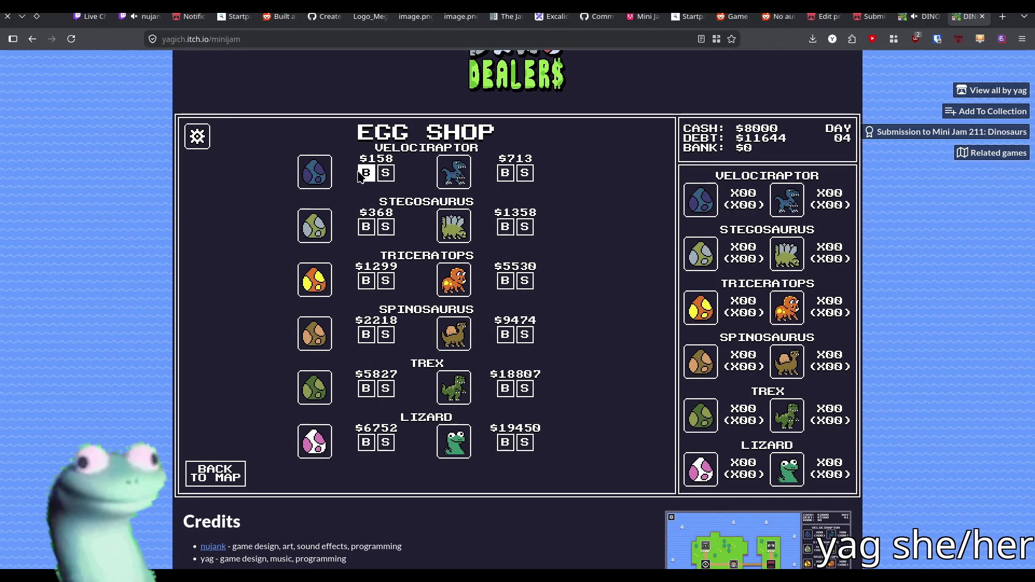
# - Buy eleven velociraptor eggs at $158 each
pyautogui.click(366, 173)
pyautogui.click(366, 174)
pyautogui.click(367, 174)
pyautogui.click(366, 174)
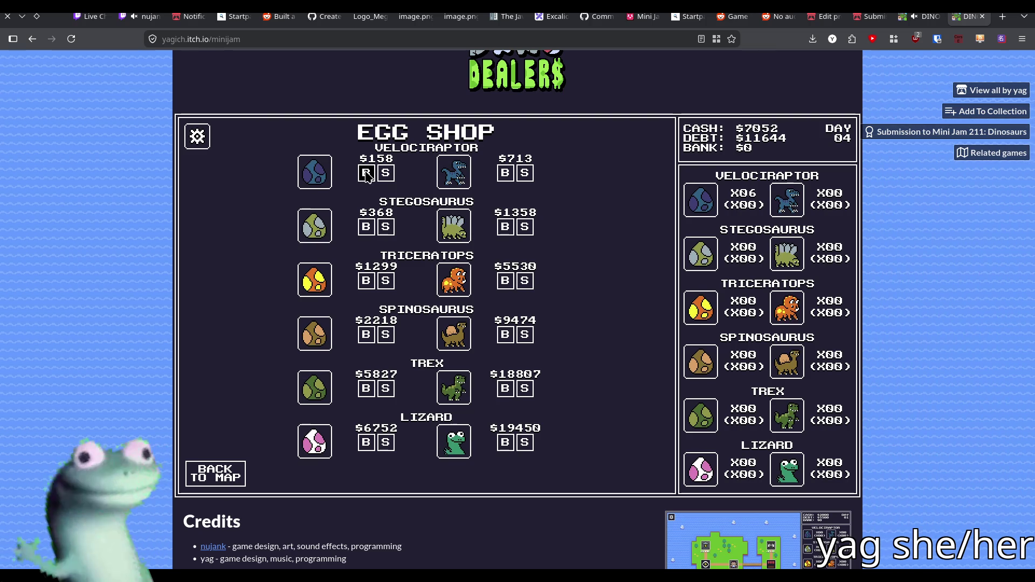
pyautogui.click(367, 174)
pyautogui.click(367, 175)
pyautogui.click(368, 175)
pyautogui.click(367, 175)
pyautogui.click(367, 175)
pyautogui.click(367, 175)
pyautogui.click(367, 175)
pyautogui.click(367, 175)
pyautogui.click(386, 174)
# - Sell all the velociraptor eggs back to the egg shop
pyautogui.click(386, 174)
pyautogui.click(386, 173)
pyautogui.click(386, 174)
pyautogui.click(386, 174)
pyautogui.click(386, 174)
pyautogui.click(386, 173)
pyautogui.click(386, 173)
pyautogui.click(386, 174)
pyautogui.click(386, 174)
pyautogui.click(386, 174)
pyautogui.click(386, 174)
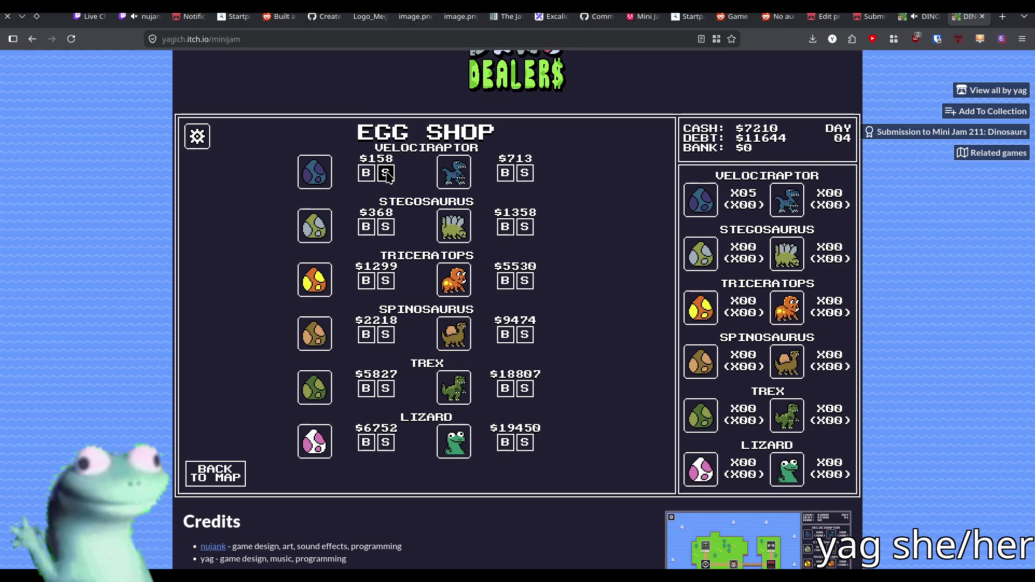
pyautogui.click(386, 174)
pyautogui.click(386, 173)
pyautogui.click(386, 173)
pyautogui.click(386, 174)
pyautogui.click(386, 173)
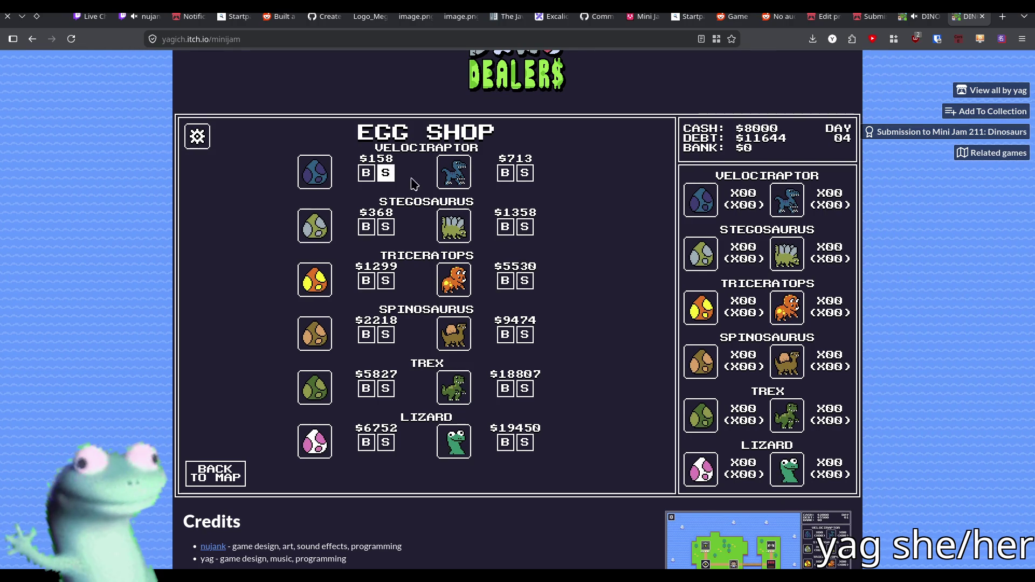
# - Buy adult velociraptors at $713 each
pyautogui.click(505, 173)
pyautogui.click(505, 173)
pyautogui.click(505, 173)
pyautogui.click(505, 173)
pyautogui.click(505, 173)
pyautogui.click(505, 173)
pyautogui.doubleClick(506, 173)
pyautogui.doubleClick(505, 173)
pyautogui.click(506, 173)
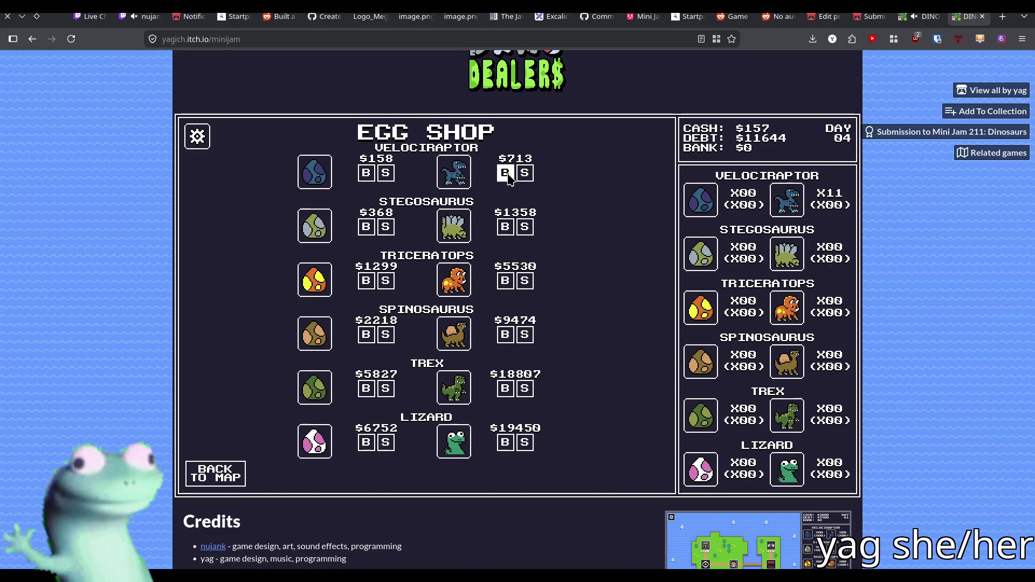
# - Travel on, accept two days in jail after the police stop, and open the page's context menu
pyautogui.click(208, 469)
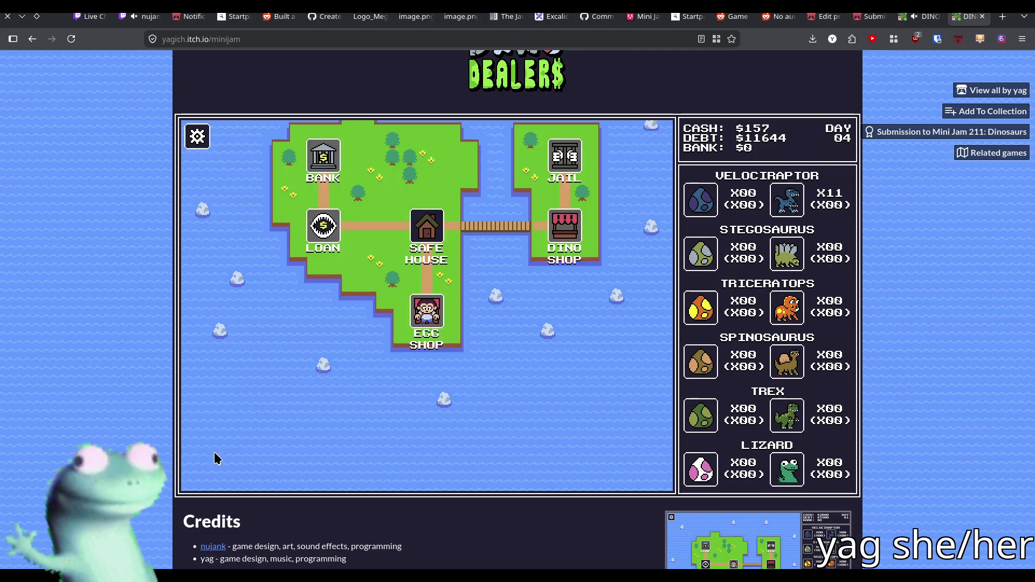
pyautogui.click(422, 228)
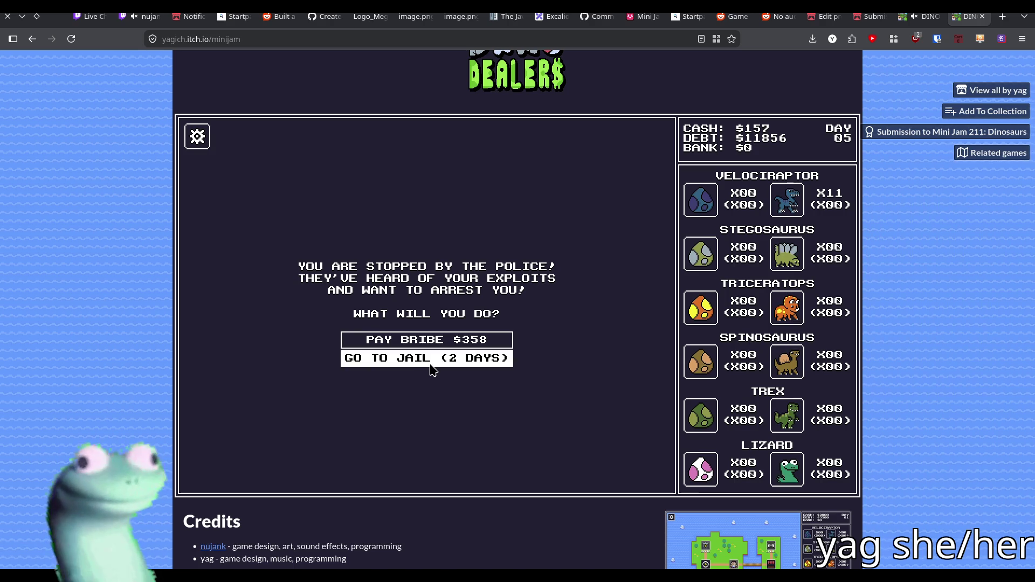
pyautogui.click(432, 360)
pyautogui.click(427, 325)
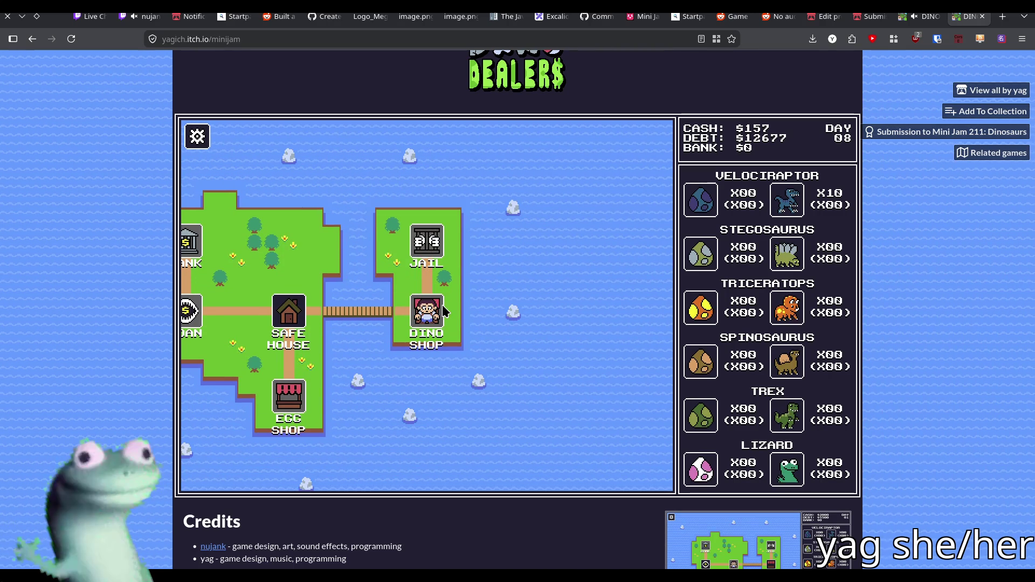
pyautogui.rightClick(893, 273)
# - Open the web build's developer tools console, then switch to the Godot project
pyautogui.click(929, 424)
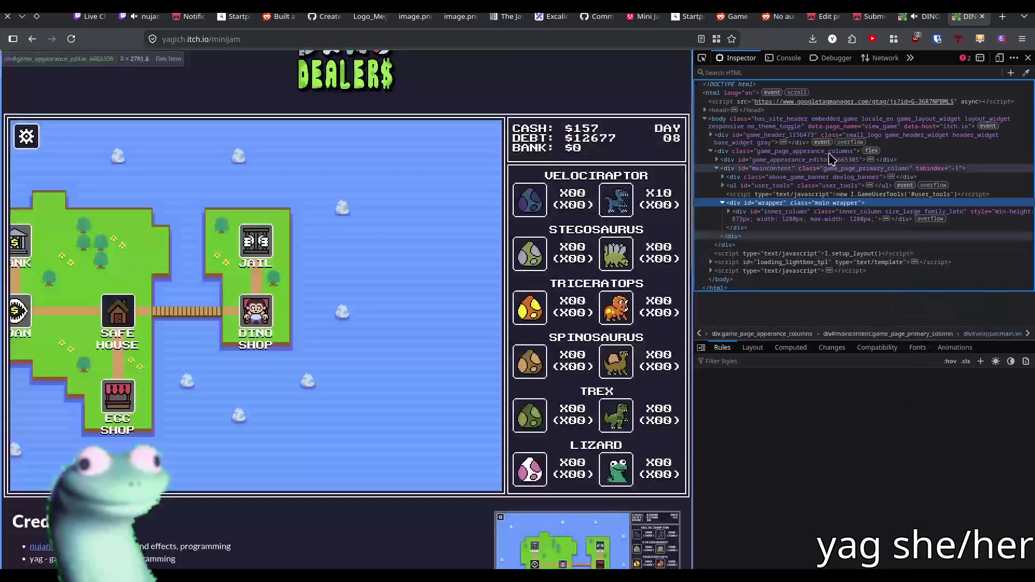
pyautogui.click(784, 58)
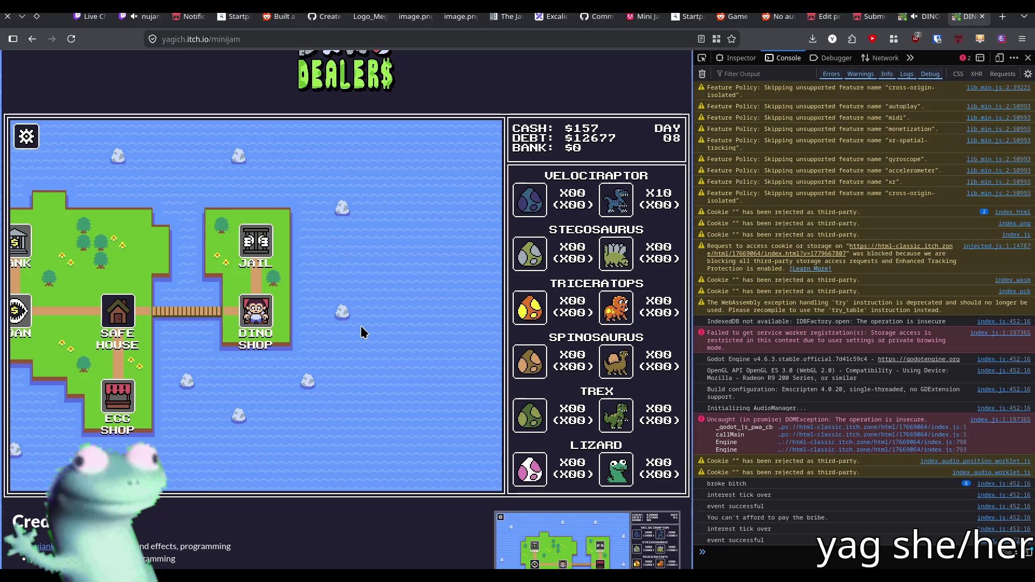
pyautogui.hotkey('alt', 'Tab')
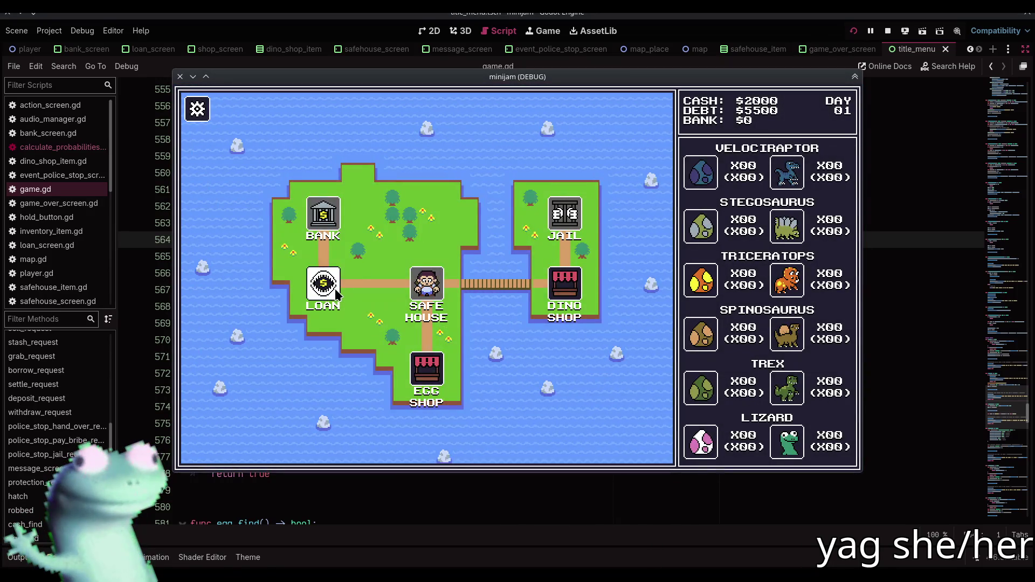
# - In the debug run, borrow $1000 three times, visit the safe house, and reach the egg shop
pyautogui.click(335, 289)
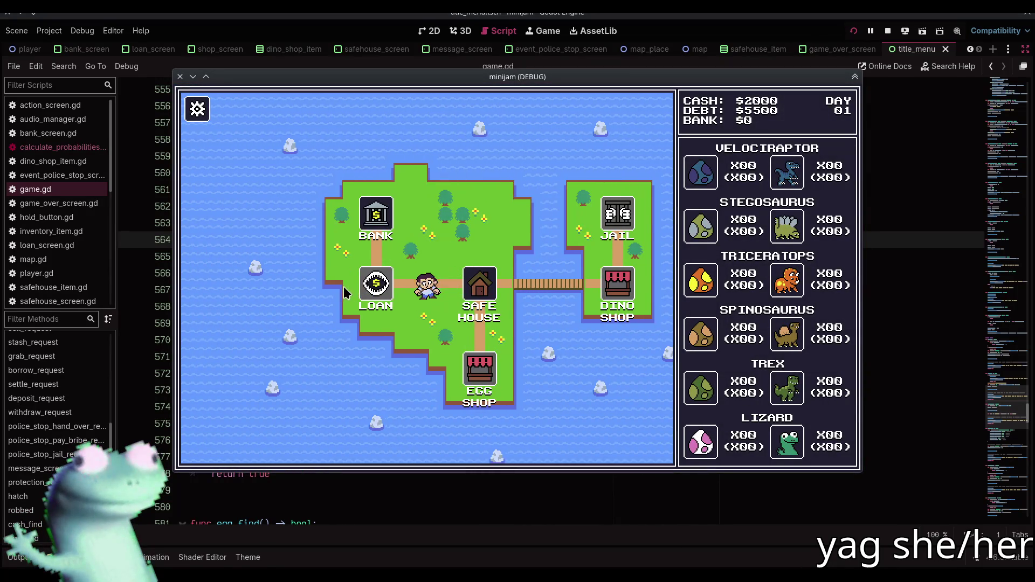
pyautogui.click(446, 290)
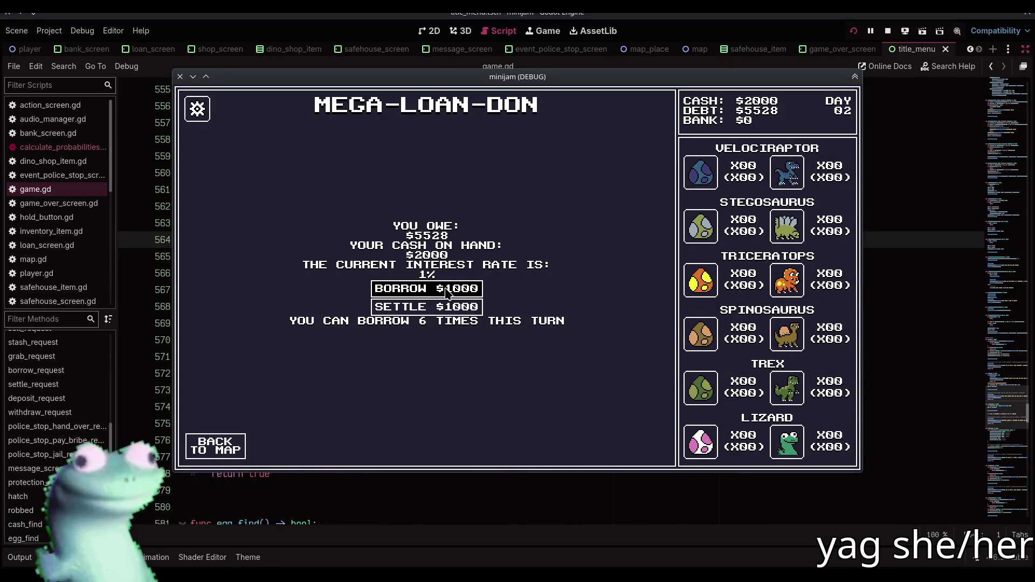
pyautogui.click(445, 290)
pyautogui.click(445, 290)
pyautogui.click(445, 290)
pyautogui.click(445, 290)
pyautogui.click(445, 291)
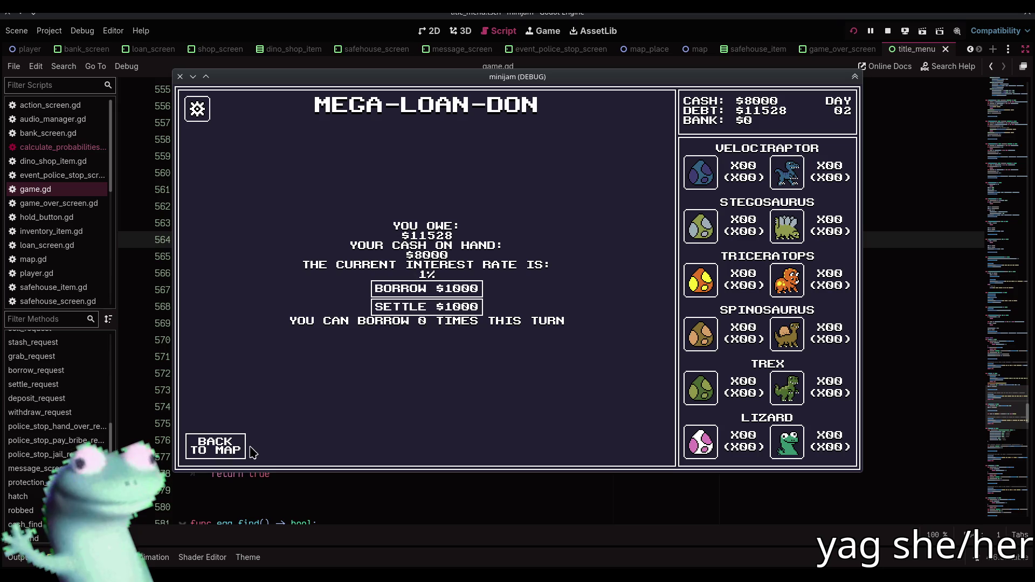
pyautogui.click(232, 447)
pyautogui.click(531, 299)
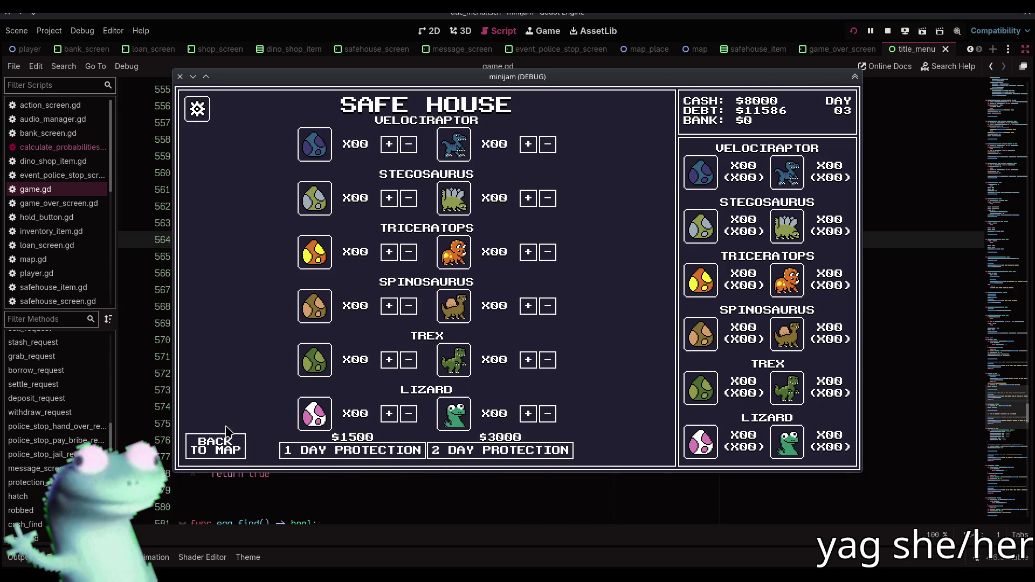
pyautogui.click(215, 442)
pyautogui.click(441, 374)
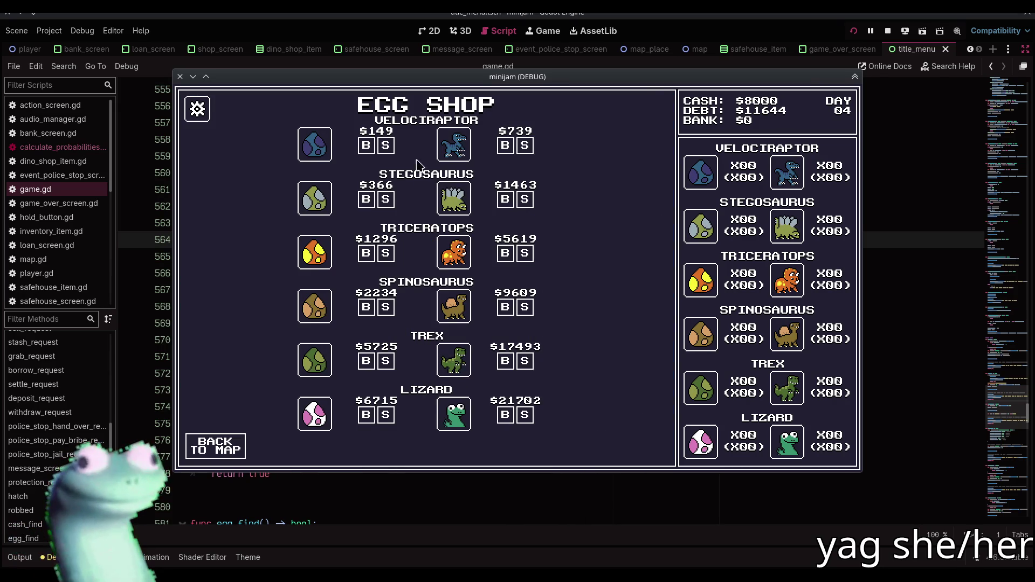
# - Buy adult velociraptors until cash runs low, pass the safe house, and return from the Dino Shop
pyautogui.moveTo(510, 145); pyautogui.dragTo(510, 145)
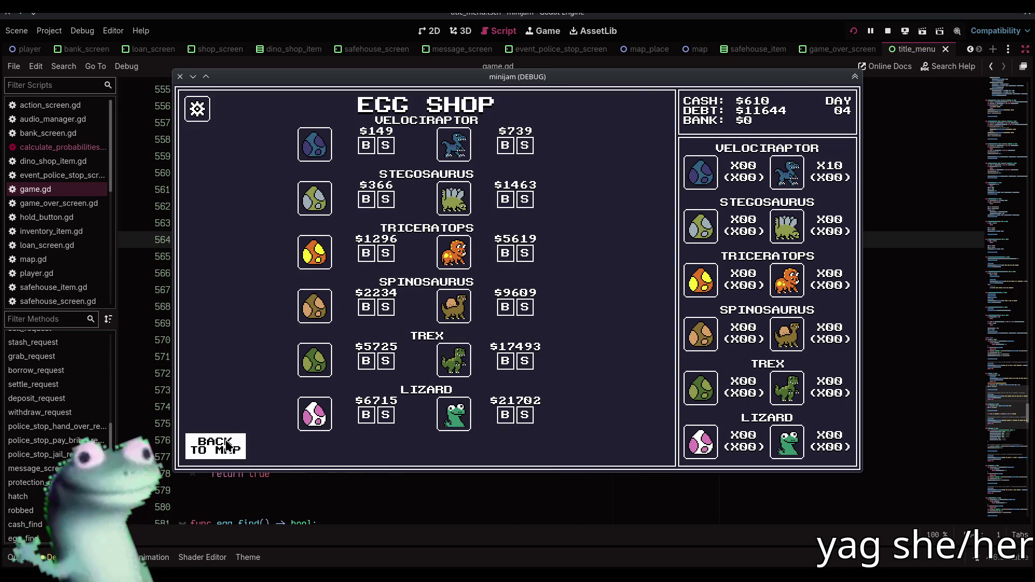
pyautogui.click(215, 446)
pyautogui.click(432, 198)
pyautogui.click(425, 294)
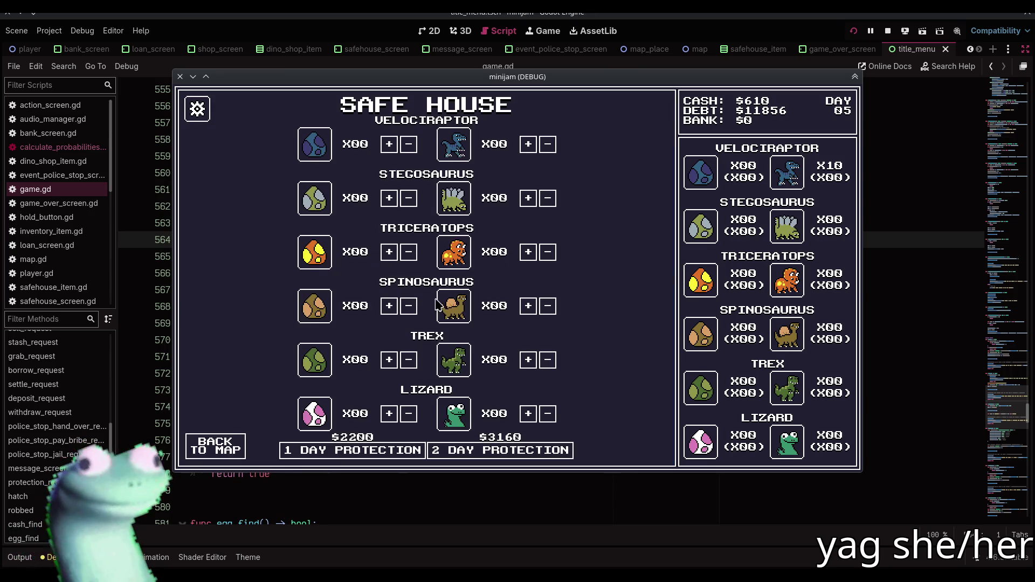
pyautogui.click(232, 443)
pyautogui.click(565, 296)
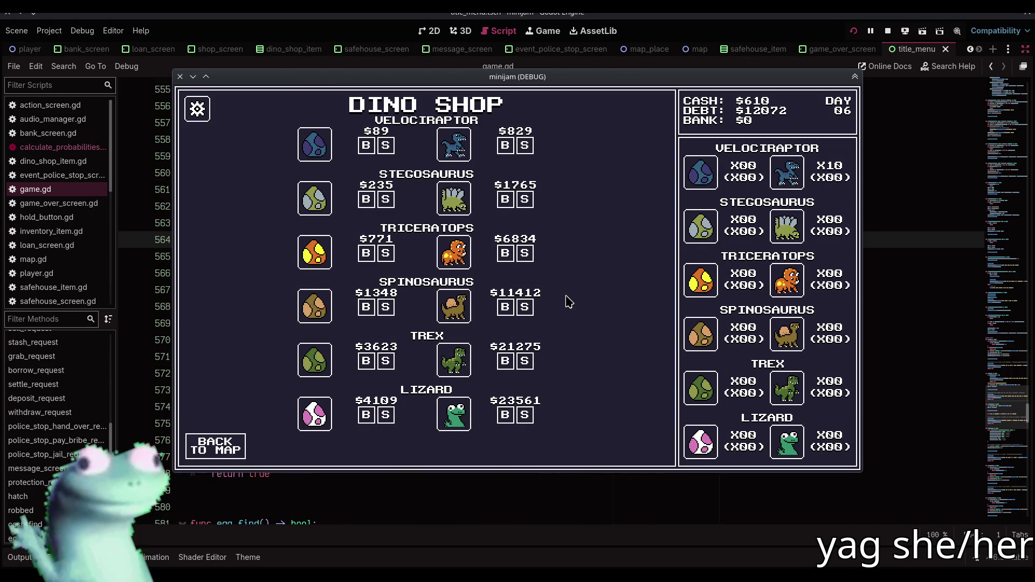
pyautogui.click(237, 441)
pyautogui.hotkey('alt', 'Tab')
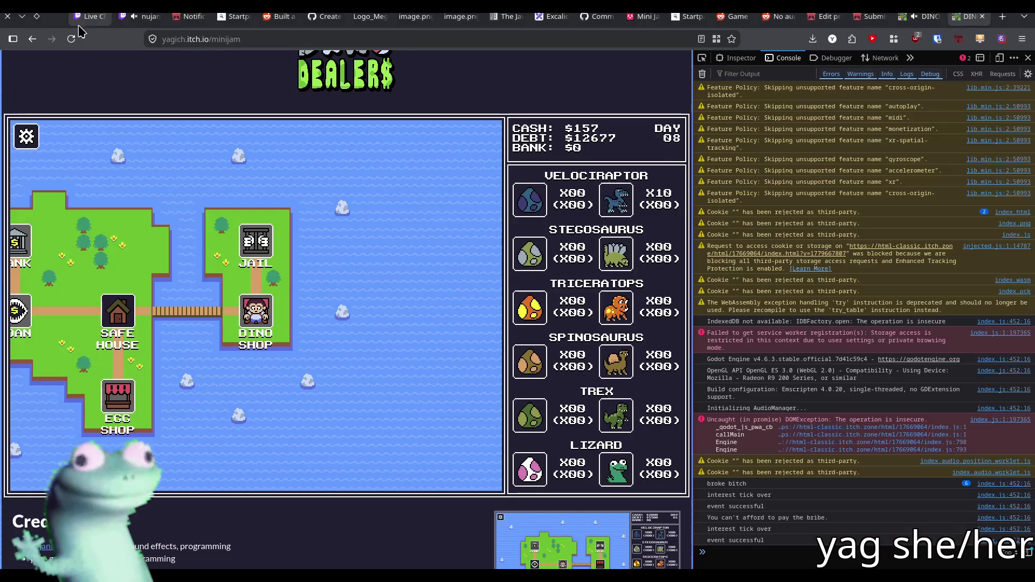
# - Reload the itch.io page, launch the new build, start a game and restart it from day one
pyautogui.click(72, 41)
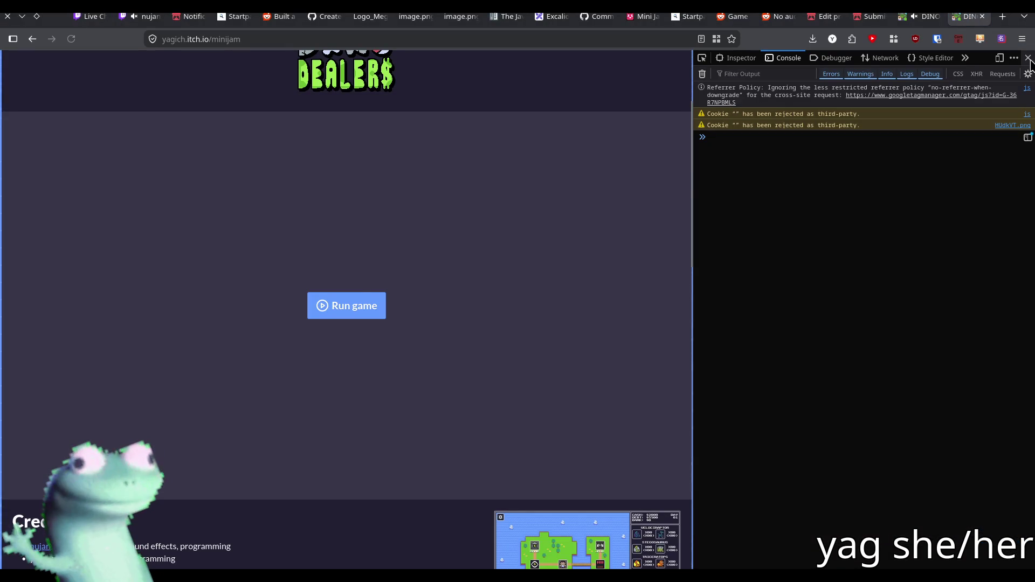
pyautogui.click(361, 302)
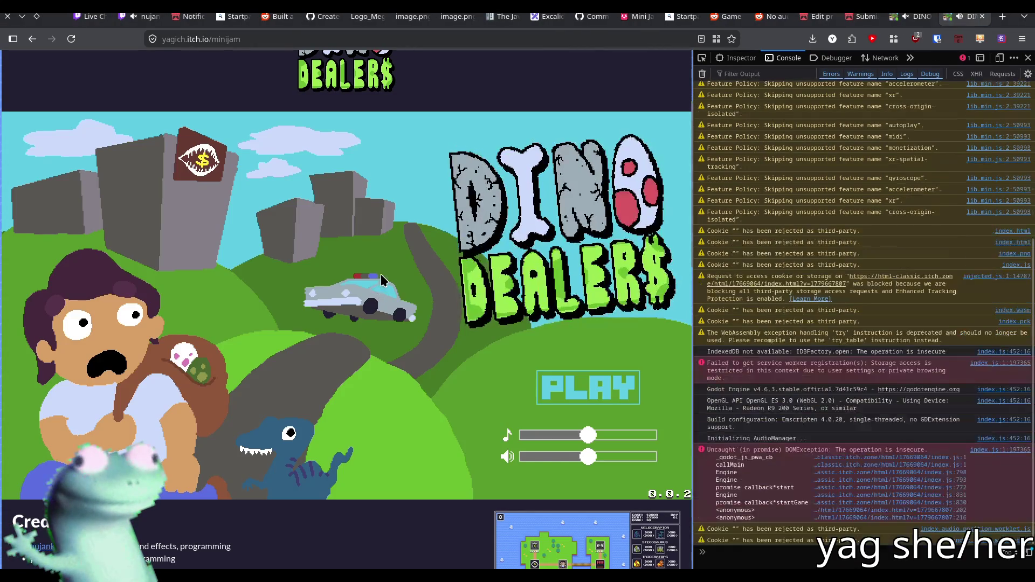
pyautogui.click(589, 393)
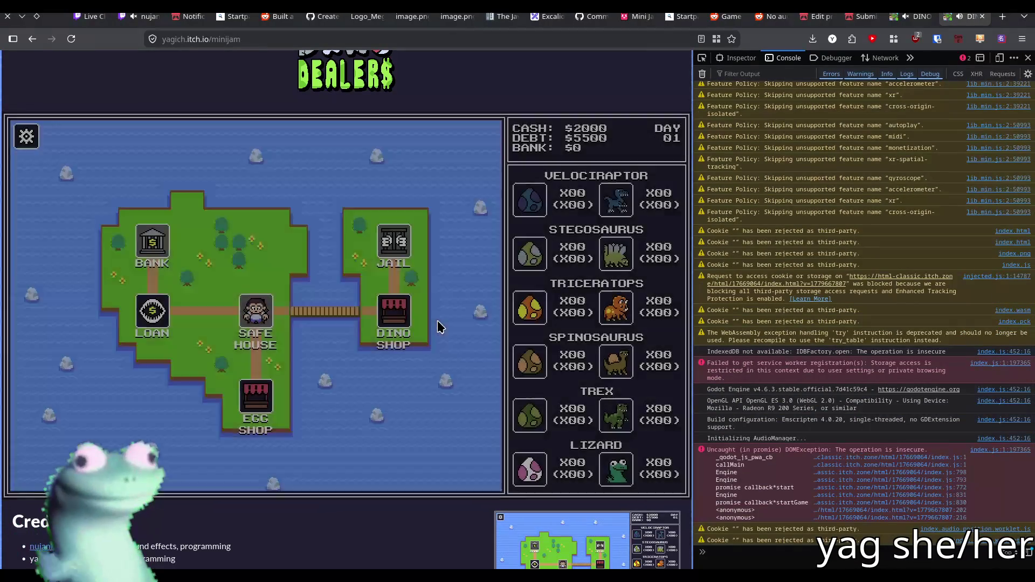
pyautogui.click(405, 308)
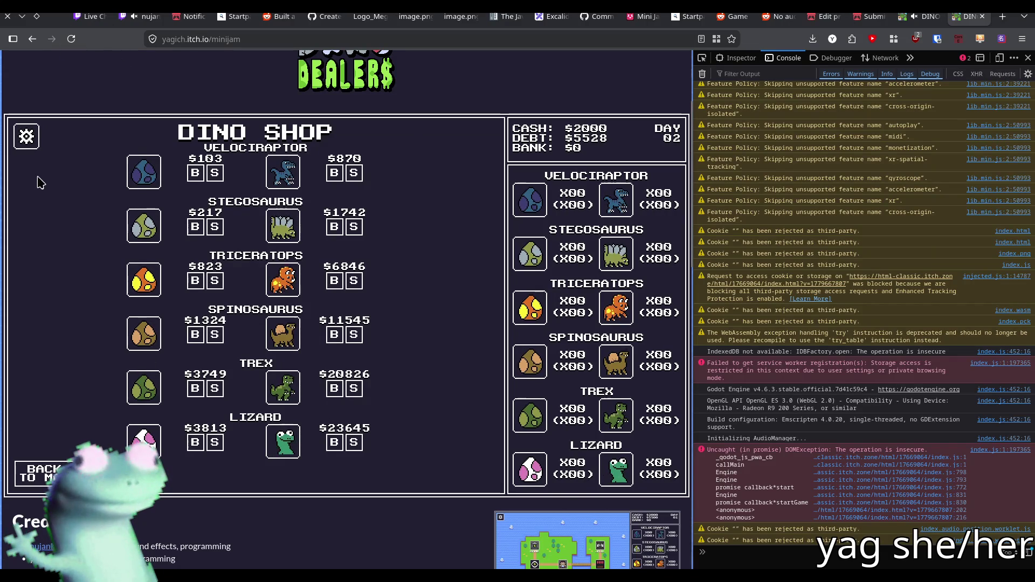
pyautogui.click(28, 145)
pyautogui.click(131, 185)
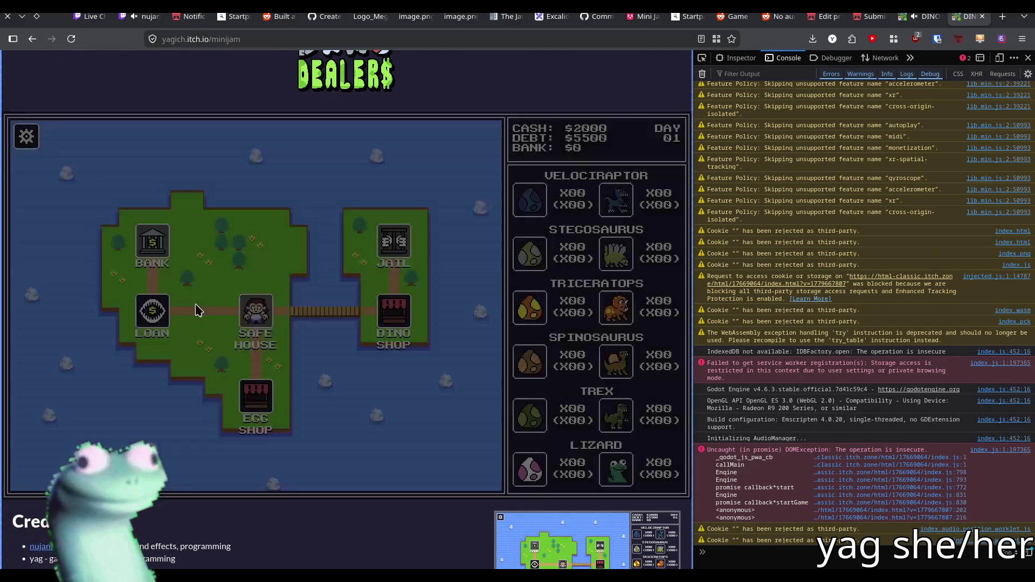
# - Test travel to the loan shark, Safe House, Egg Shop and Dino Shop, then restart from day one
pyautogui.click(153, 319)
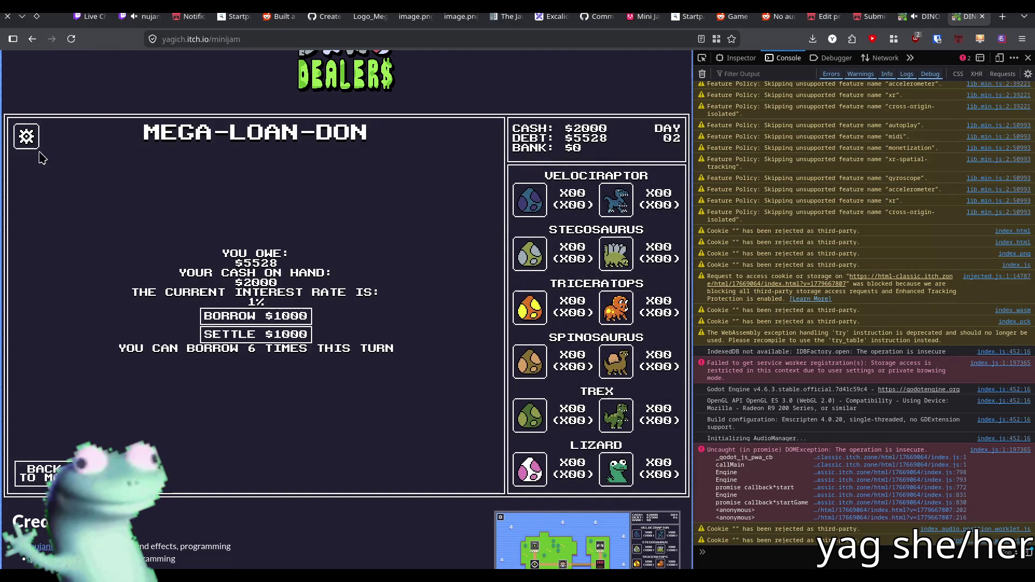
pyautogui.click(46, 475)
pyautogui.click(480, 310)
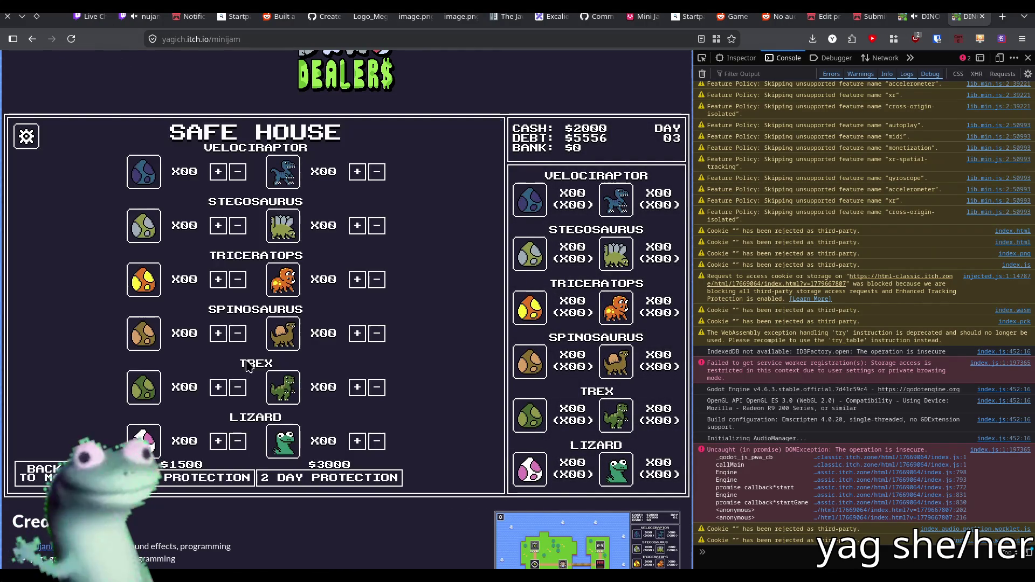
pyautogui.click(46, 482)
pyautogui.press('Down')
pyautogui.press('Up')
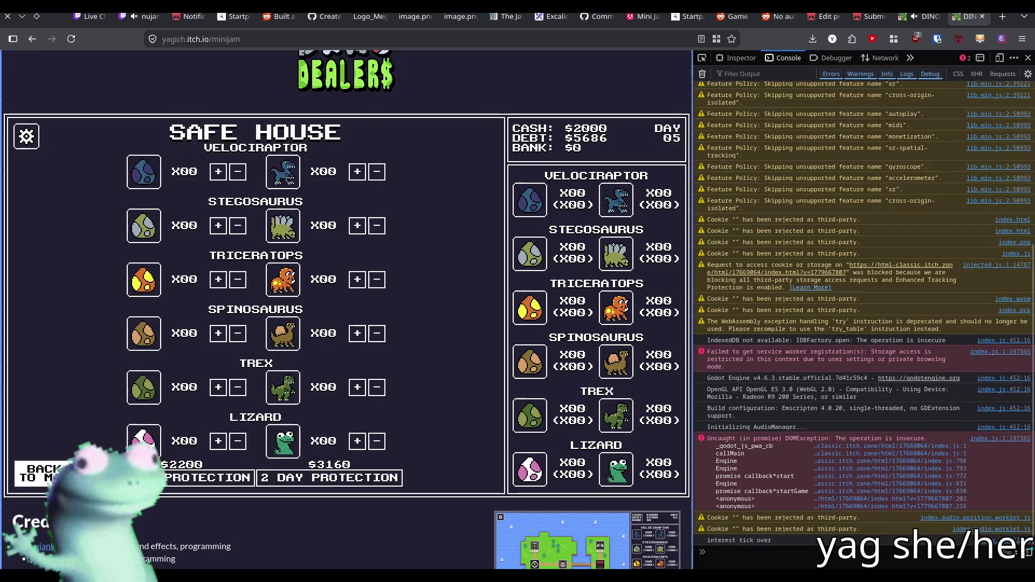
pyautogui.click(396, 319)
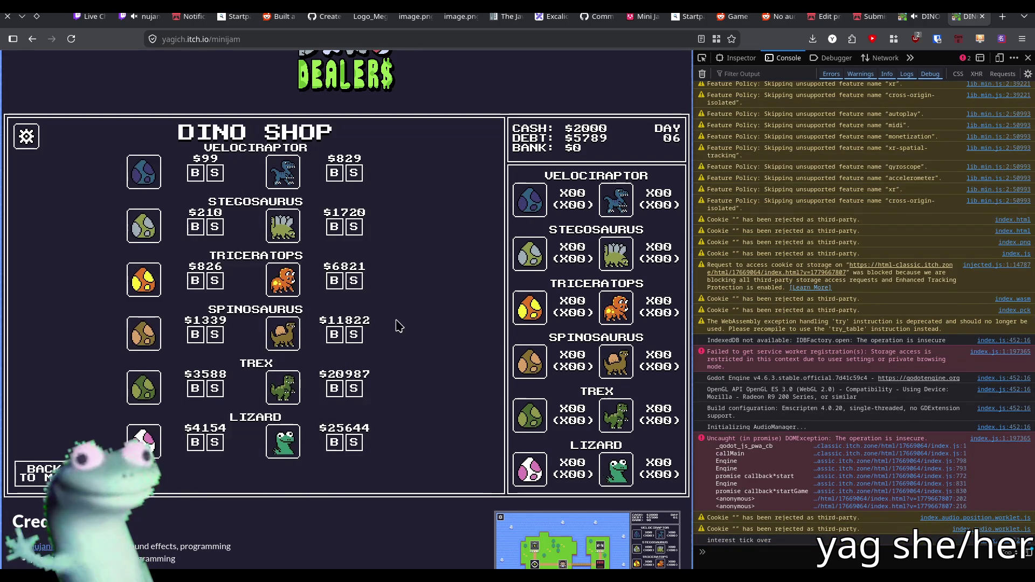
pyautogui.click(41, 477)
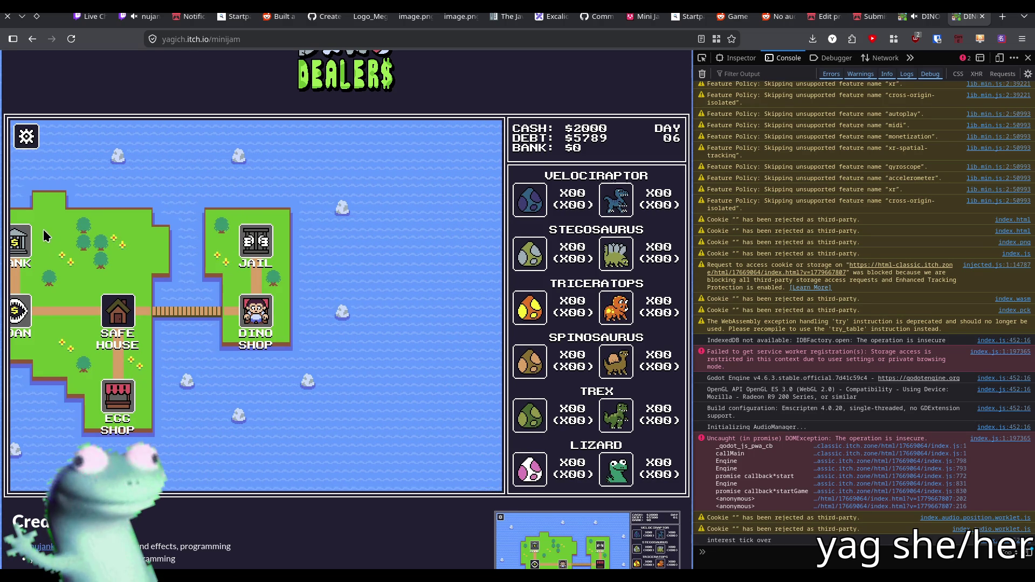
pyautogui.click(26, 136)
pyautogui.click(129, 186)
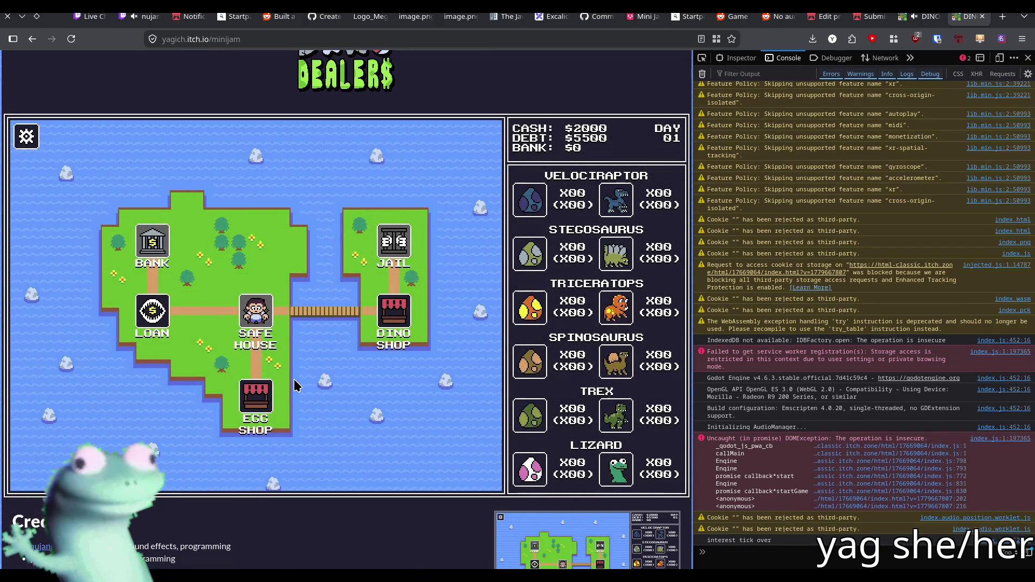
pyautogui.click(393, 312)
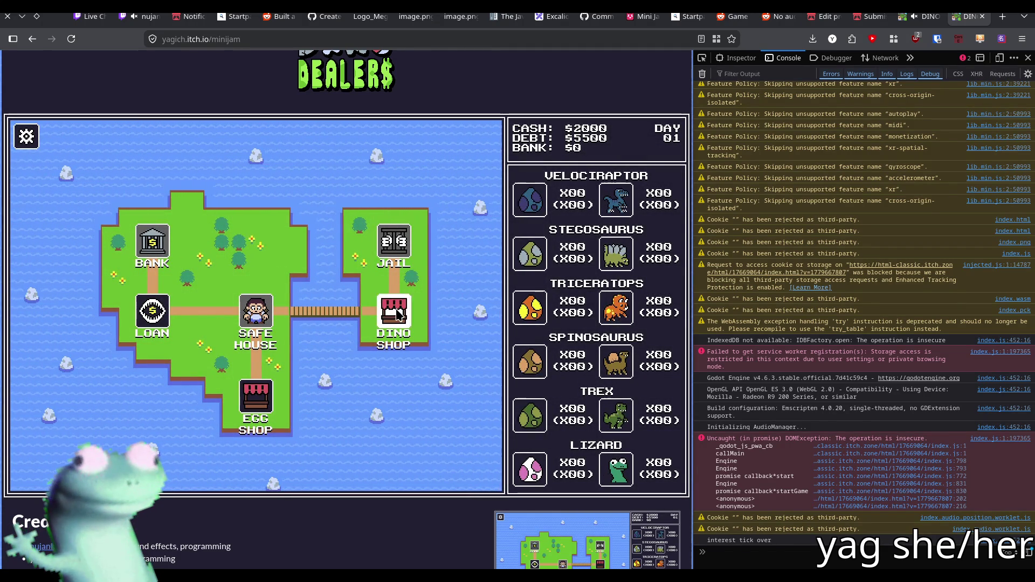
pyautogui.click(50, 475)
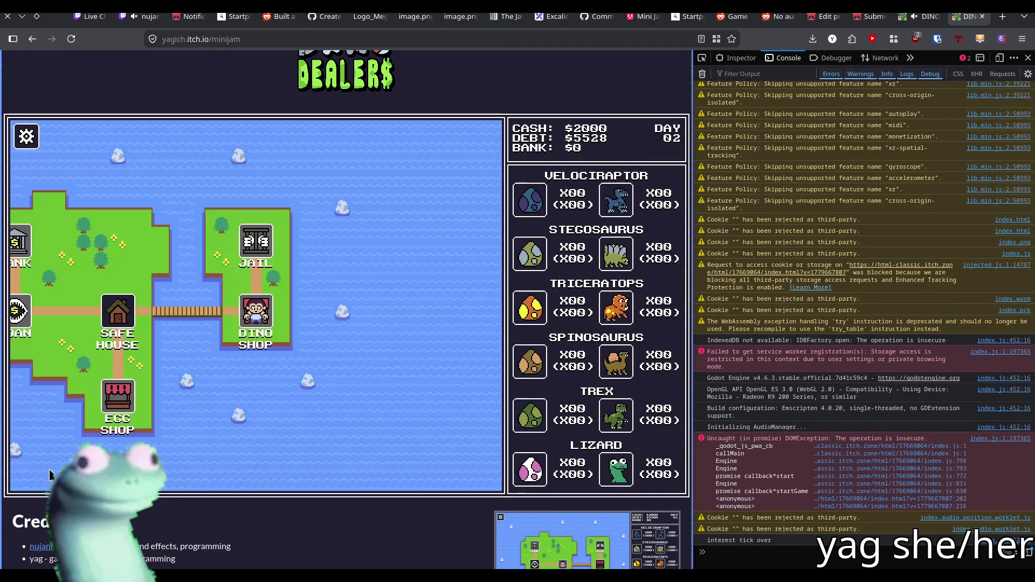
pyautogui.click(26, 137)
pyautogui.click(132, 186)
pyautogui.click(396, 322)
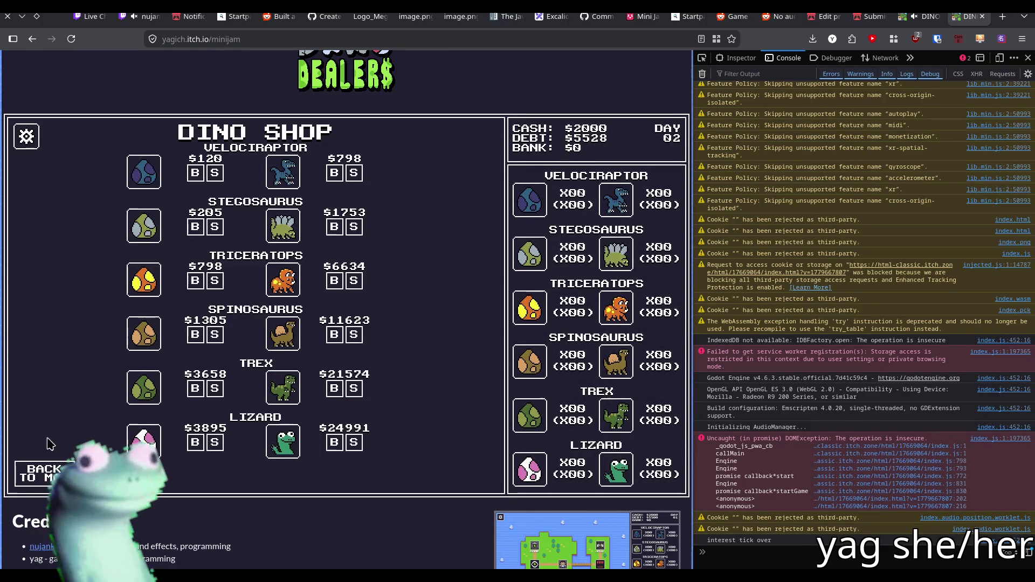
pyautogui.click(43, 474)
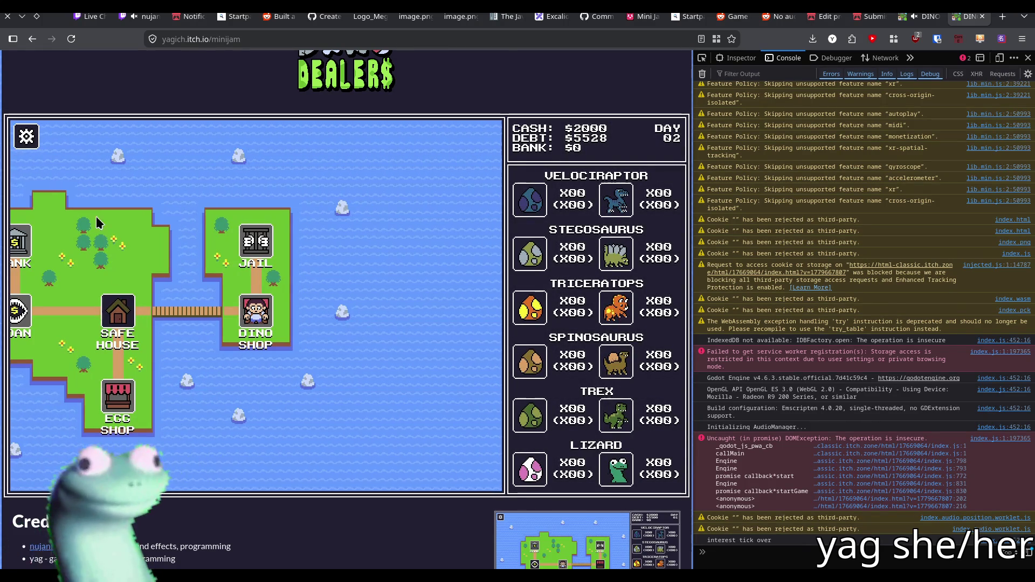
pyautogui.click(119, 311)
pyautogui.click(43, 473)
pyautogui.click(402, 330)
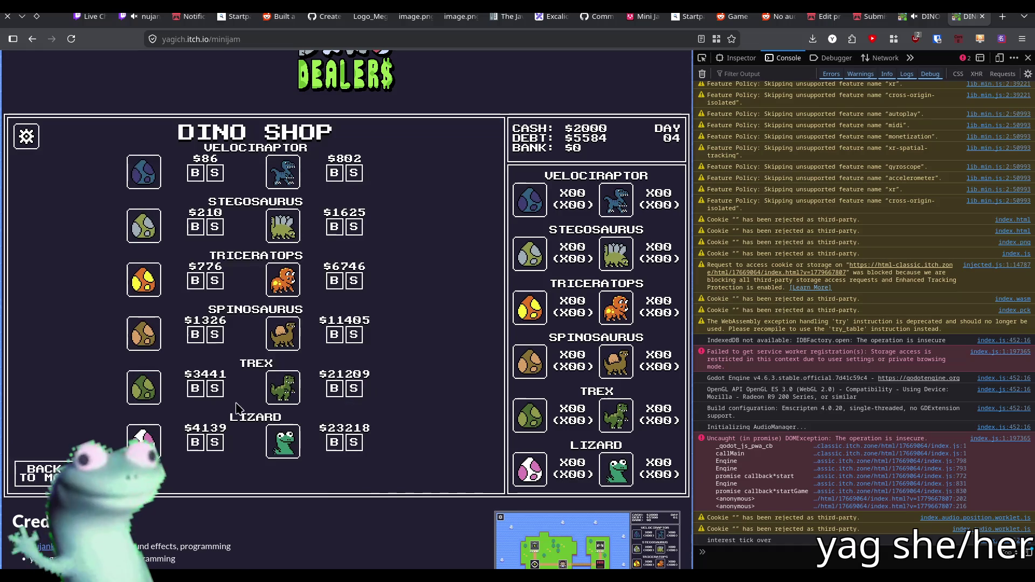
pyautogui.click(44, 472)
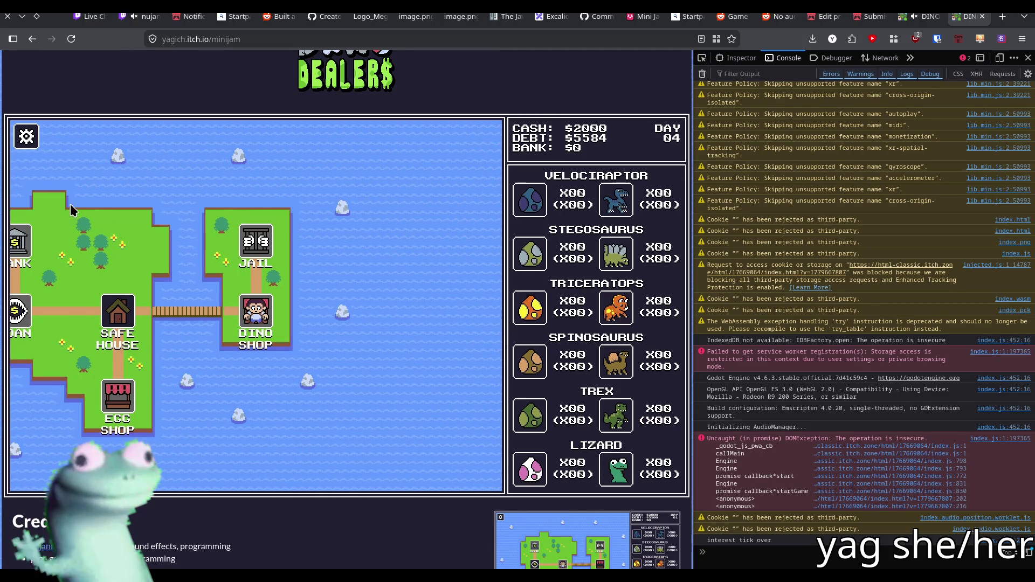
pyautogui.click(31, 143)
pyautogui.click(120, 189)
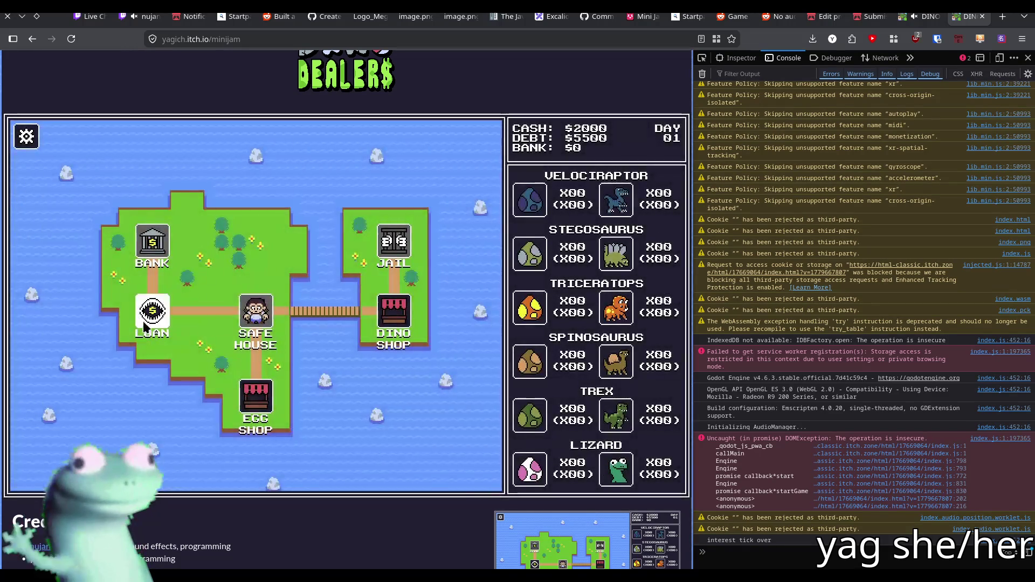
# - Borrow $2000 from the loan shark, pass the Safe House, and dismiss the dropped-money event at the Egg Shop
pyautogui.click(205, 330)
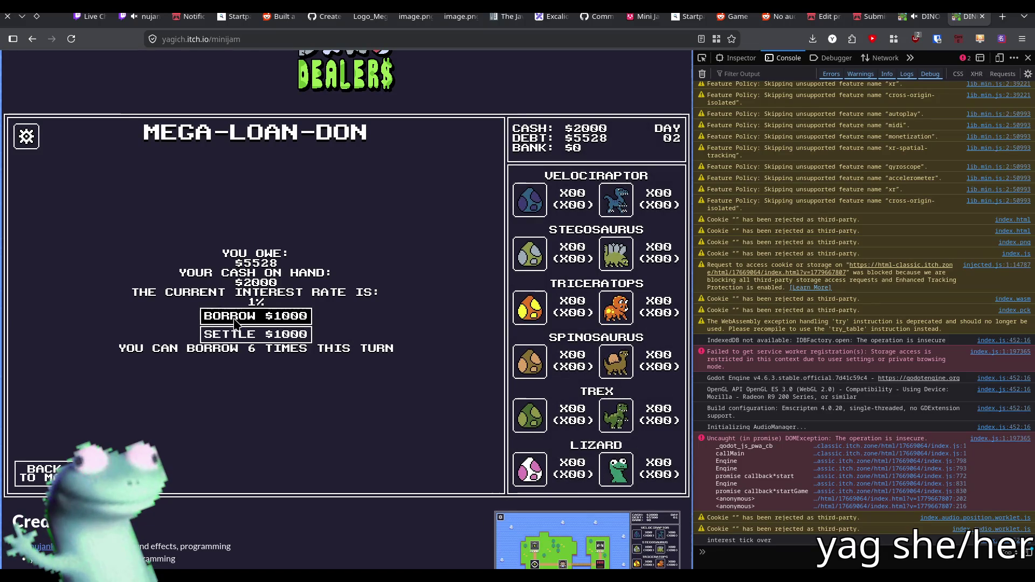
pyautogui.click(235, 323)
pyautogui.click(236, 323)
pyautogui.click(236, 322)
pyautogui.click(236, 322)
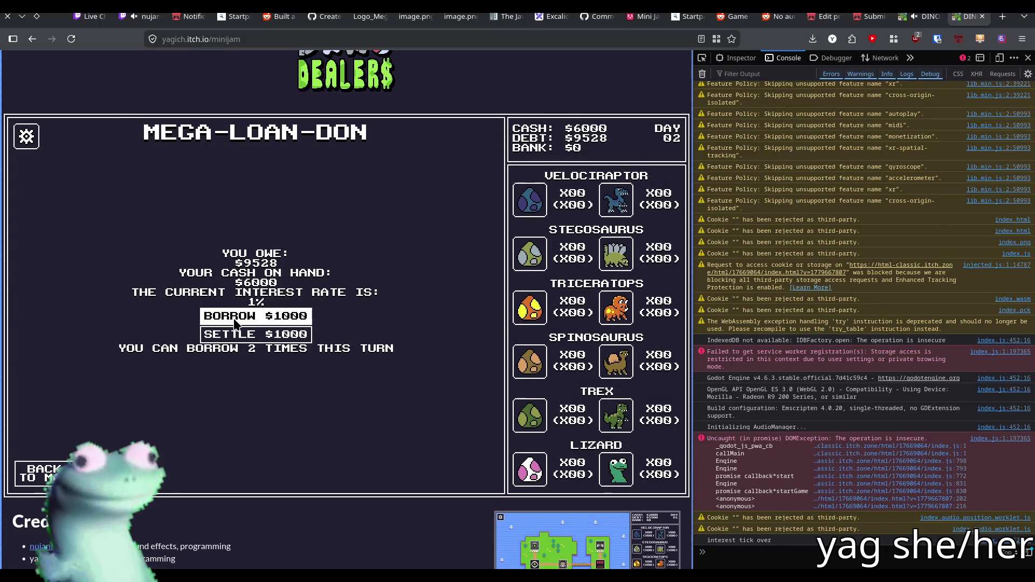
pyautogui.click(235, 322)
pyautogui.click(235, 323)
pyautogui.click(37, 473)
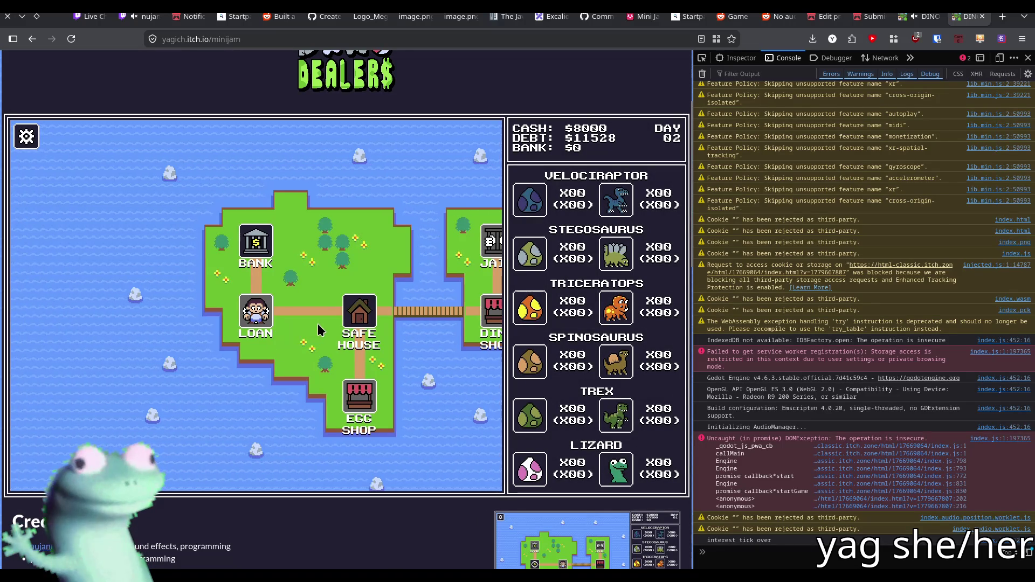
pyautogui.click(347, 315)
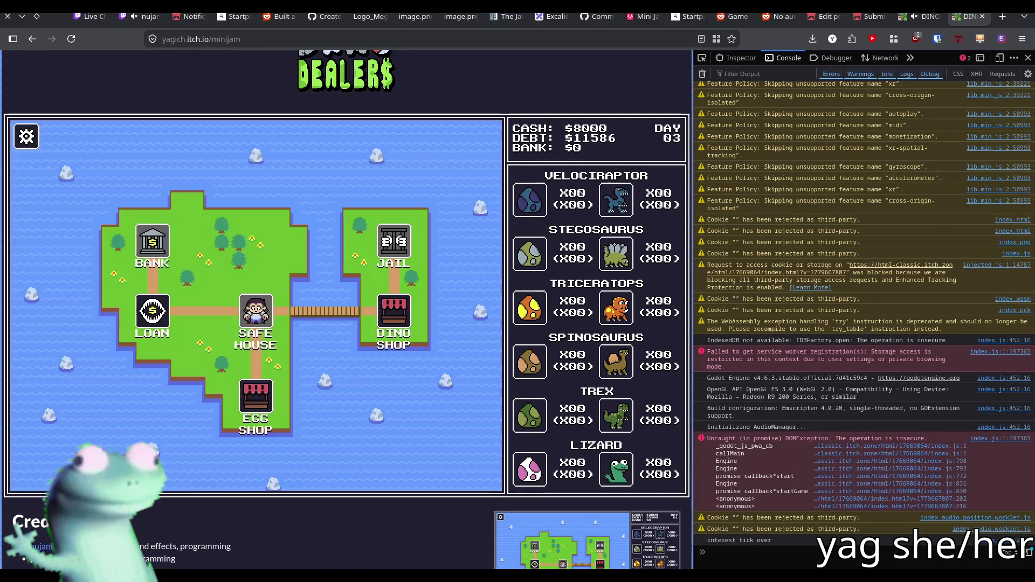
pyautogui.press('Escape')
pyautogui.click(249, 401)
pyautogui.click(254, 315)
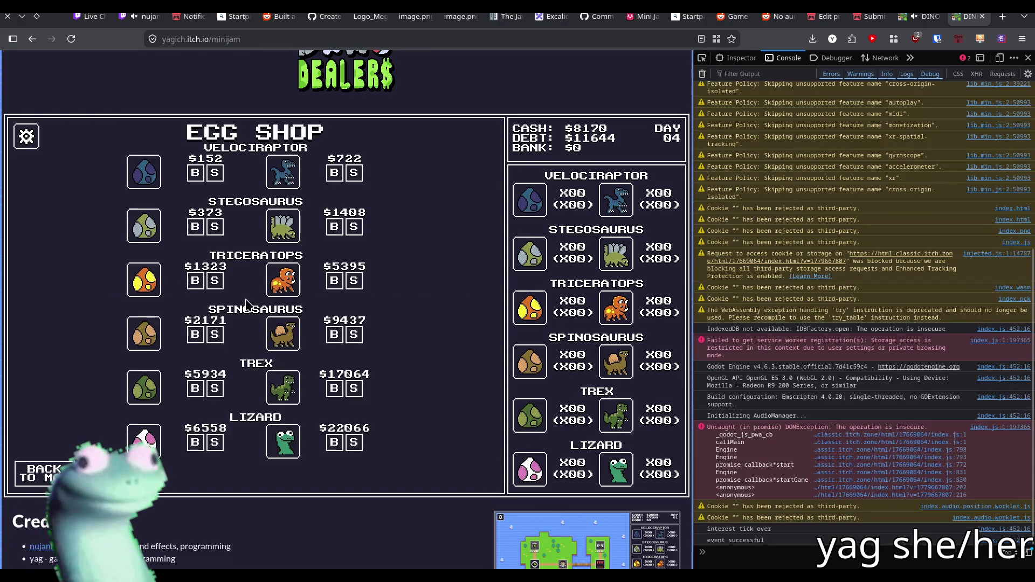
# - Buy three adult velociraptors, rest a day, check Dino Shop prices on day 06, then reload the page
pyautogui.click(333, 173)
pyautogui.click(334, 174)
pyautogui.click(334, 173)
pyautogui.click(333, 173)
pyautogui.click(334, 174)
pyautogui.click(334, 174)
pyautogui.click(333, 174)
pyautogui.click(334, 174)
pyautogui.click(334, 174)
pyautogui.click(334, 174)
pyautogui.click(334, 173)
pyautogui.click(38, 473)
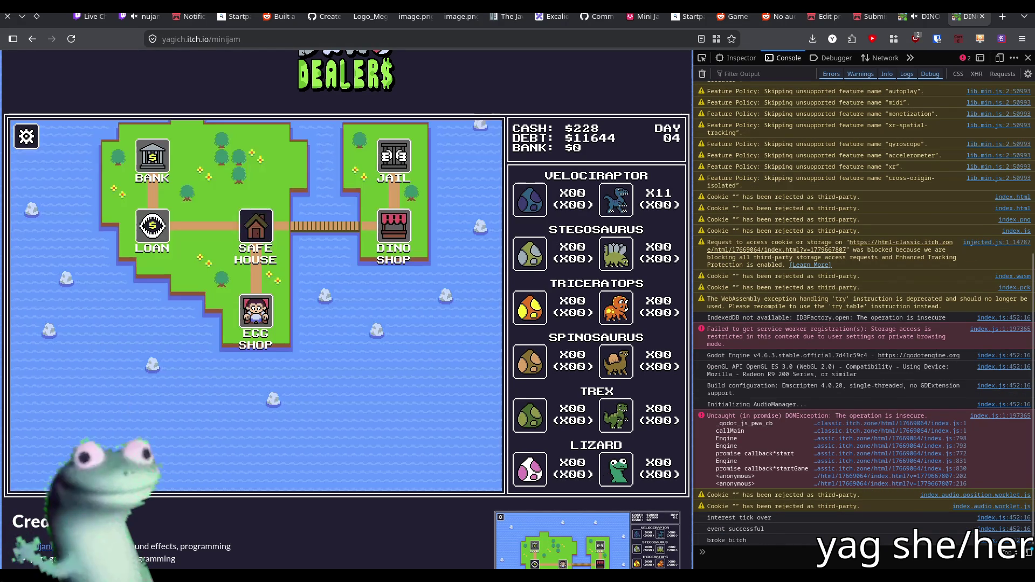
pyautogui.click(249, 229)
pyautogui.click(38, 473)
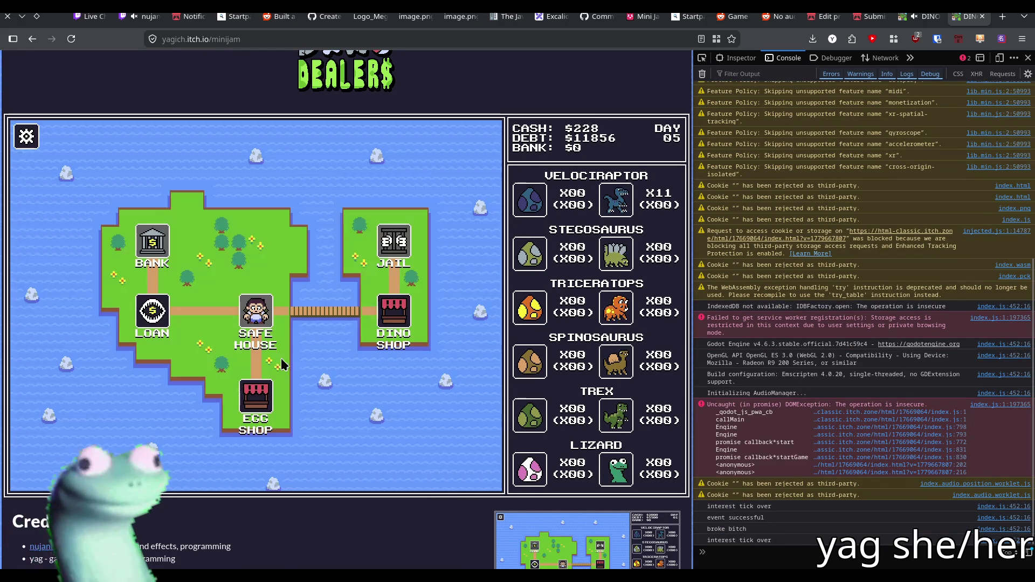
pyautogui.click(381, 312)
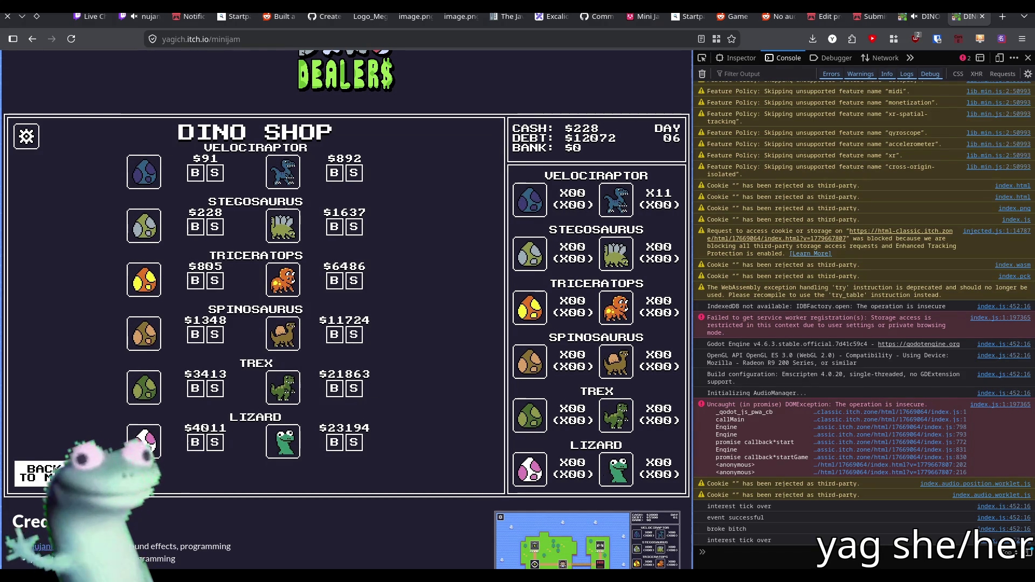
pyautogui.click(54, 467)
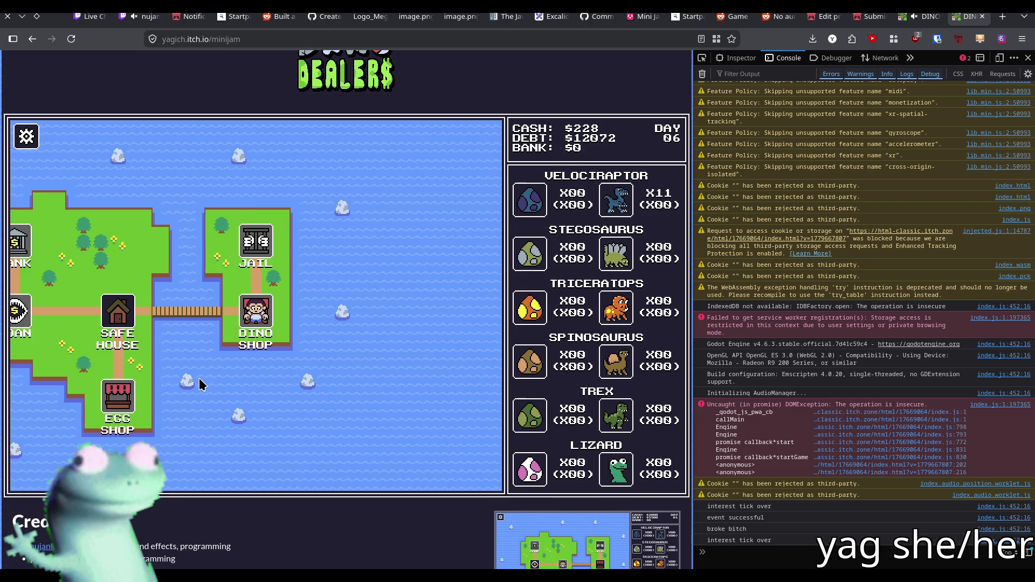
pyautogui.click(70, 39)
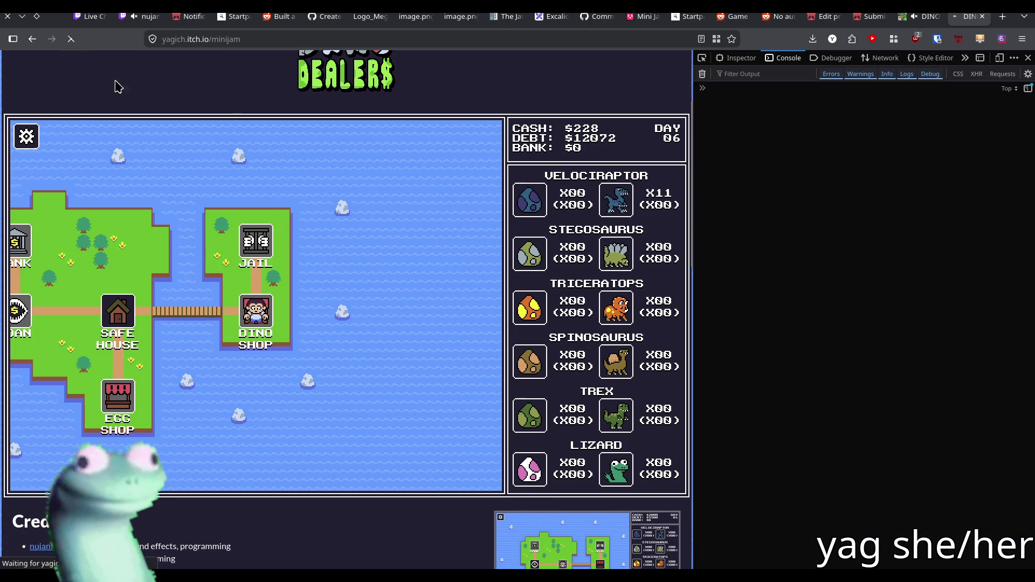
# - Relaunch the web build with music and sound at minimum, and close the duplicate Dino Dealers tab
pyautogui.click(370, 312)
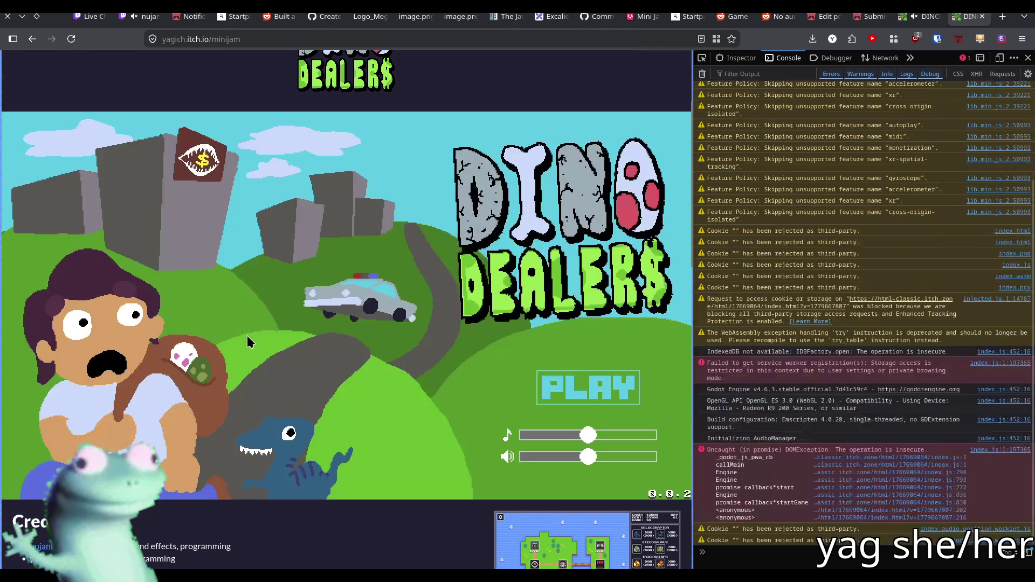
pyautogui.moveTo(588, 435); pyautogui.dragTo(527, 435)
pyautogui.moveTo(589, 456); pyautogui.dragTo(527, 456)
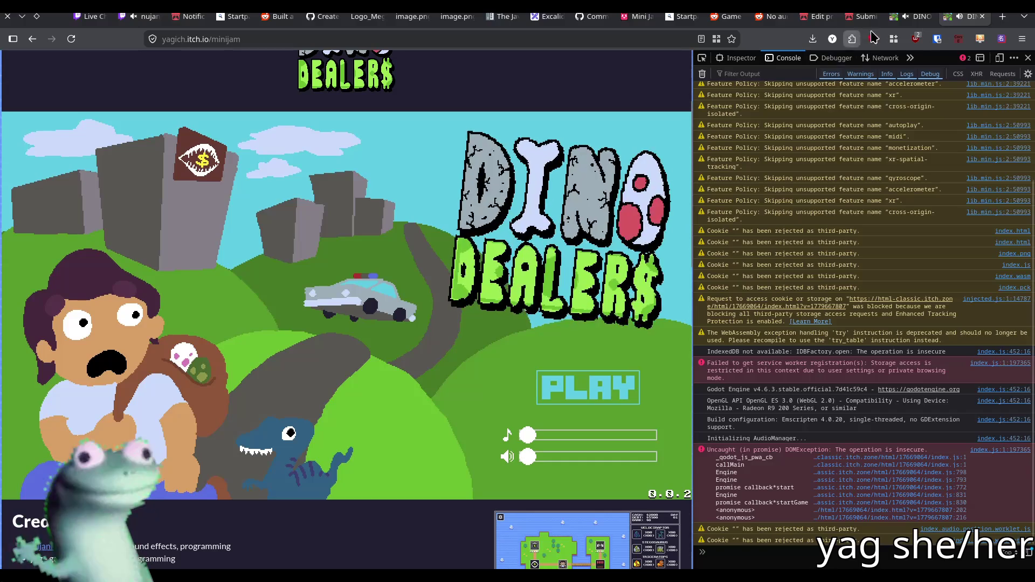
pyautogui.middleClick(922, 22)
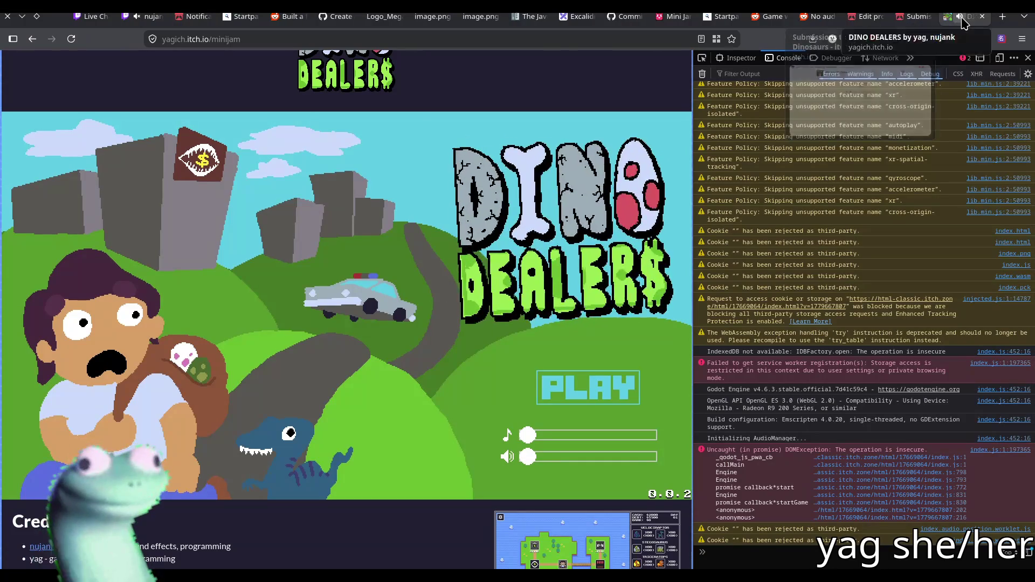
# - Start a game, then reload the page and relaunch the build for a fresh day 01
pyautogui.click(573, 397)
pyautogui.click(390, 319)
pyautogui.press('F5')
pyautogui.click(322, 296)
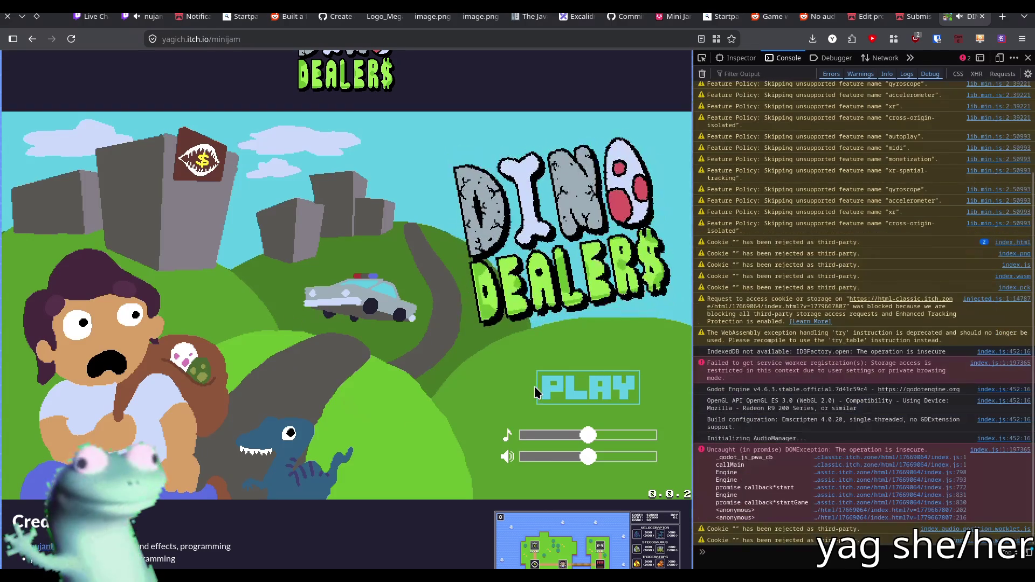
pyautogui.click(534, 388)
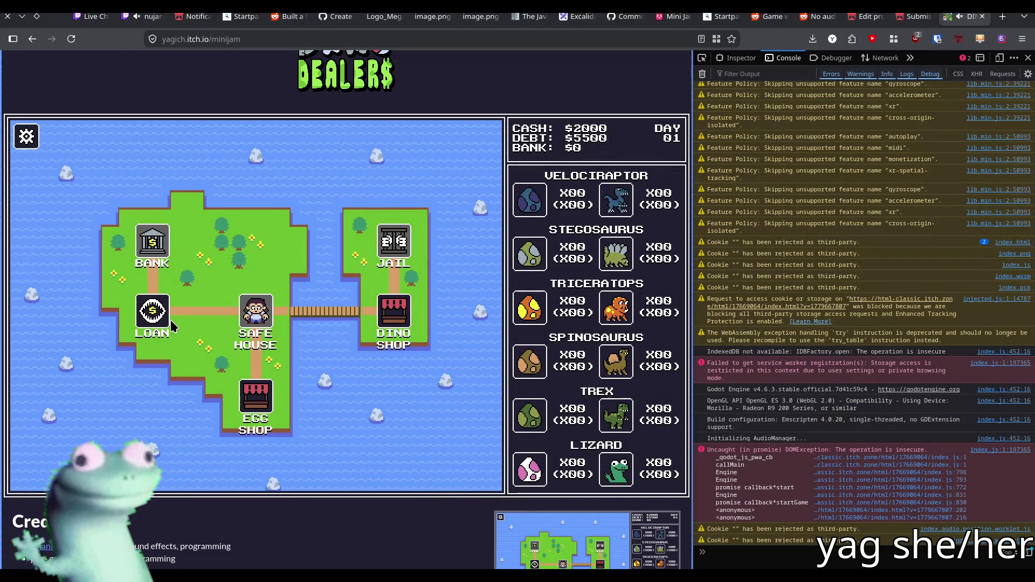
# - Borrow $1000 three times from the loan shark, pass the Safe House, and reach the Egg Shop
pyautogui.click(161, 318)
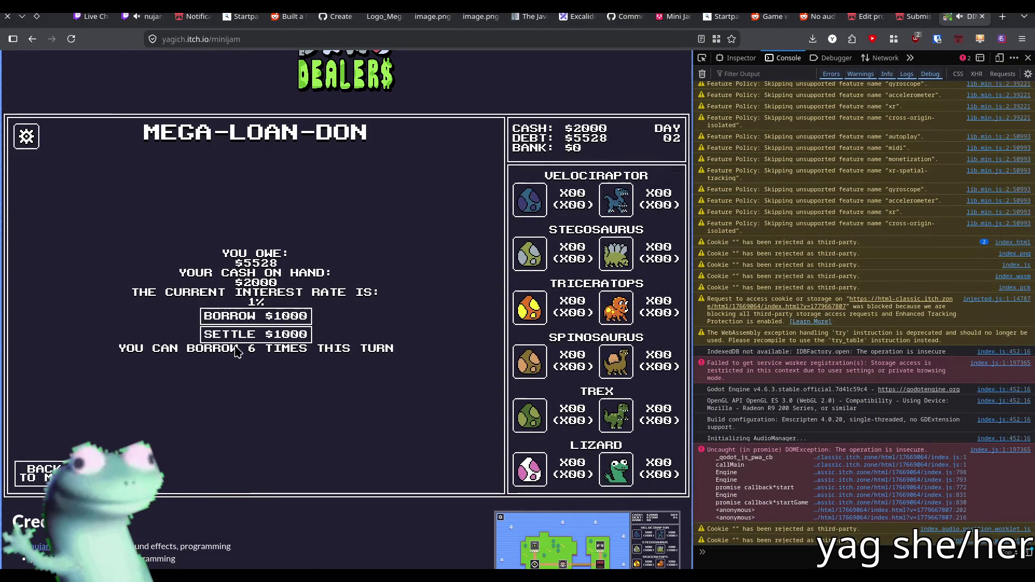
pyautogui.click(254, 317)
pyautogui.click(253, 317)
pyautogui.click(254, 317)
pyautogui.click(253, 317)
pyautogui.click(252, 318)
pyautogui.click(252, 318)
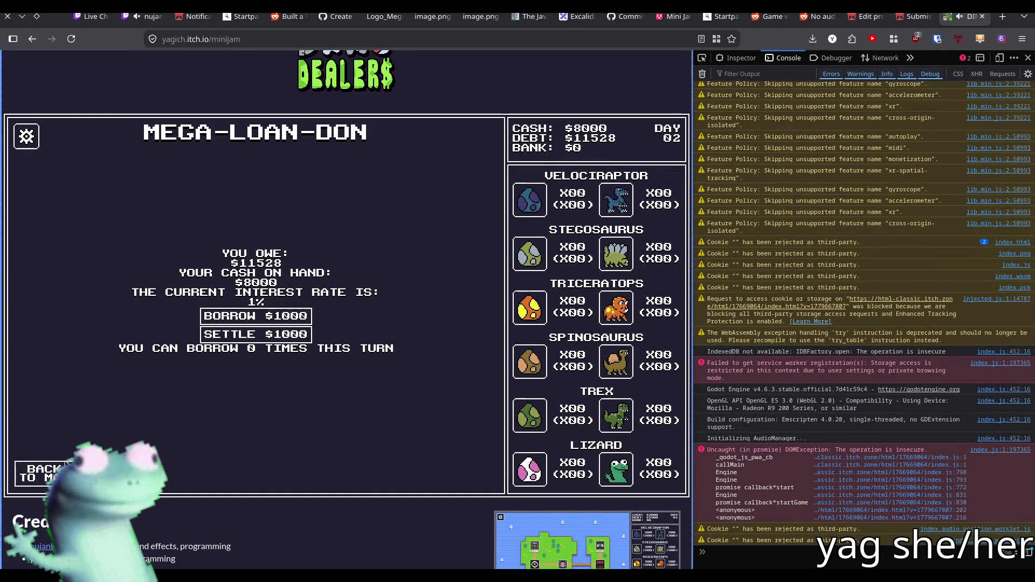
pyautogui.click(41, 473)
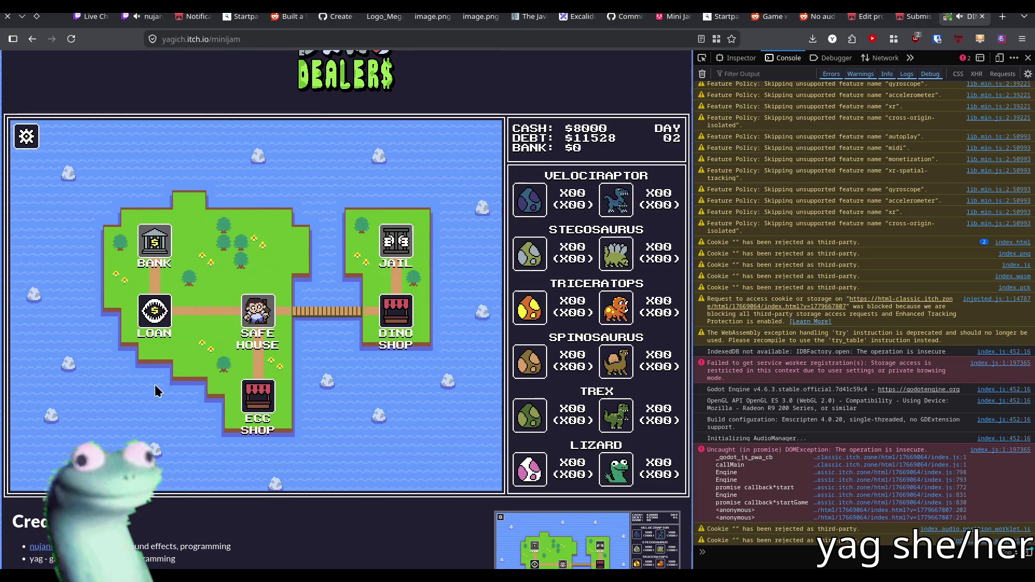
pyautogui.click(258, 312)
pyautogui.click(40, 469)
pyautogui.click(259, 399)
# - Dismiss the new friend popup, buy adult Velociraptors, rest at the Safe House, and reach the Dino Shop
pyautogui.click(255, 323)
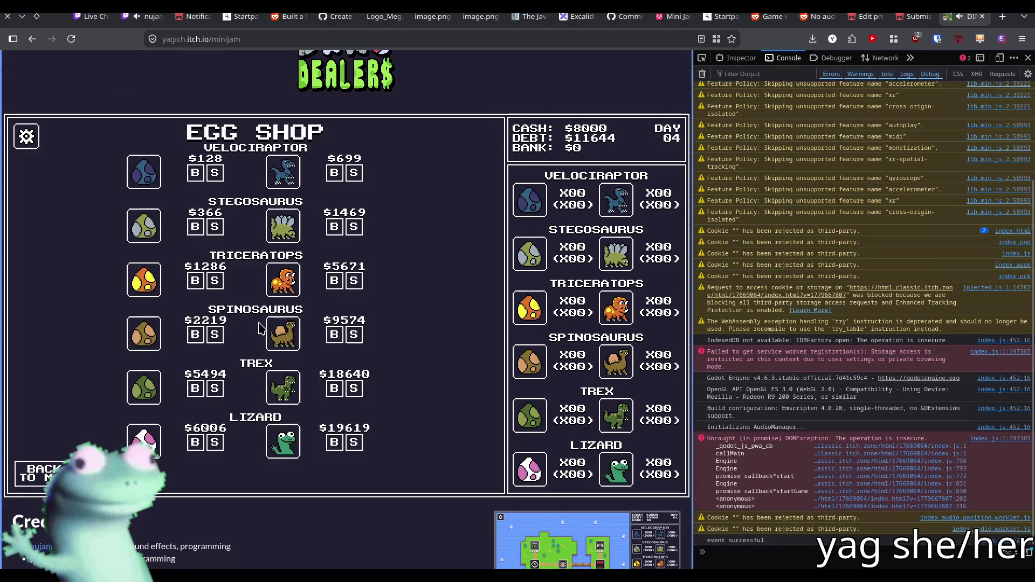
pyautogui.click(334, 174)
pyautogui.click(334, 173)
pyautogui.click(334, 173)
pyautogui.click(333, 173)
pyautogui.click(334, 173)
pyautogui.click(334, 174)
pyautogui.click(334, 173)
pyautogui.click(334, 173)
pyautogui.click(334, 173)
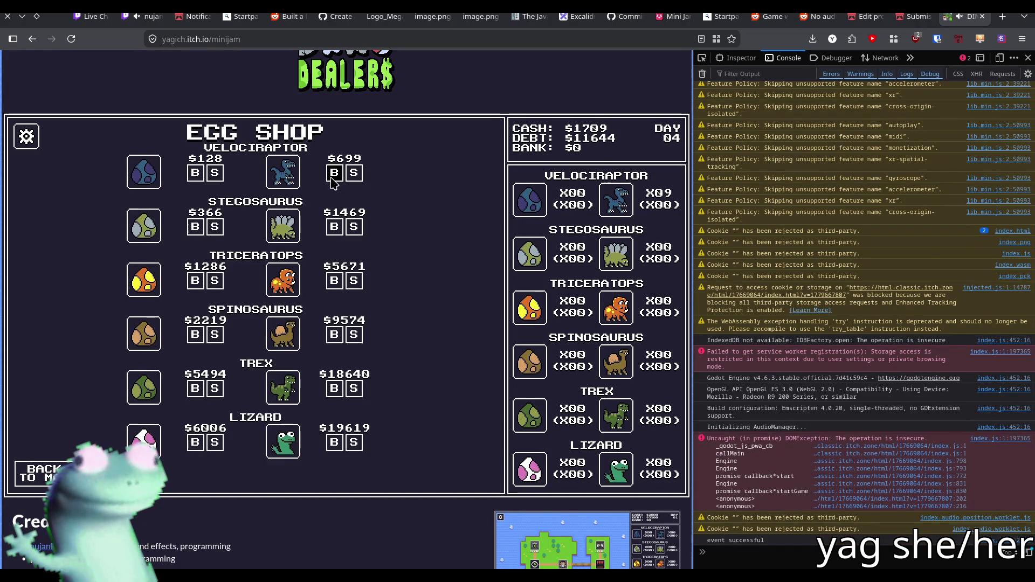
pyautogui.click(334, 173)
pyautogui.click(333, 173)
pyautogui.click(41, 473)
pyautogui.click(256, 226)
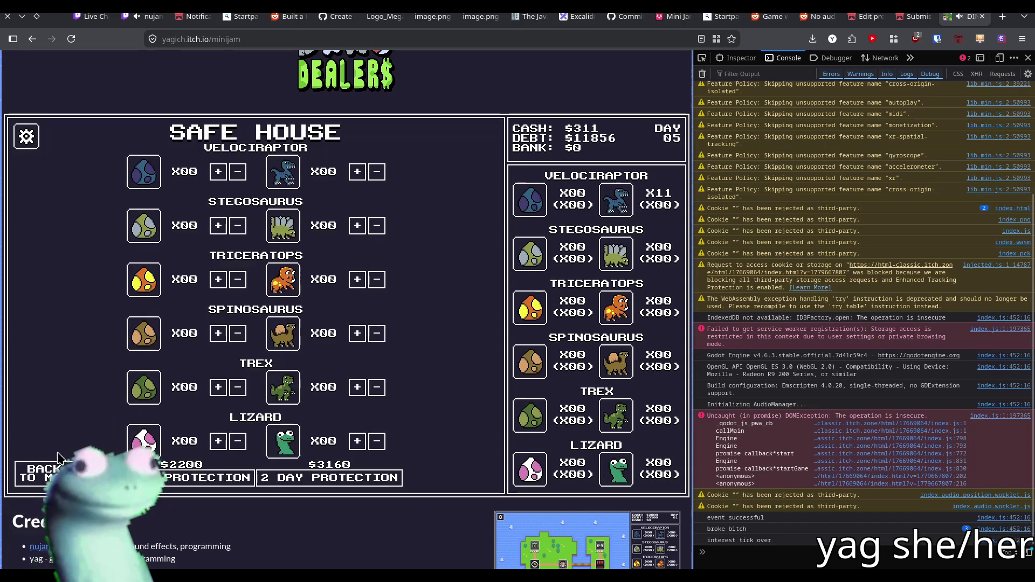
pyautogui.press('Escape')
pyautogui.click(360, 344)
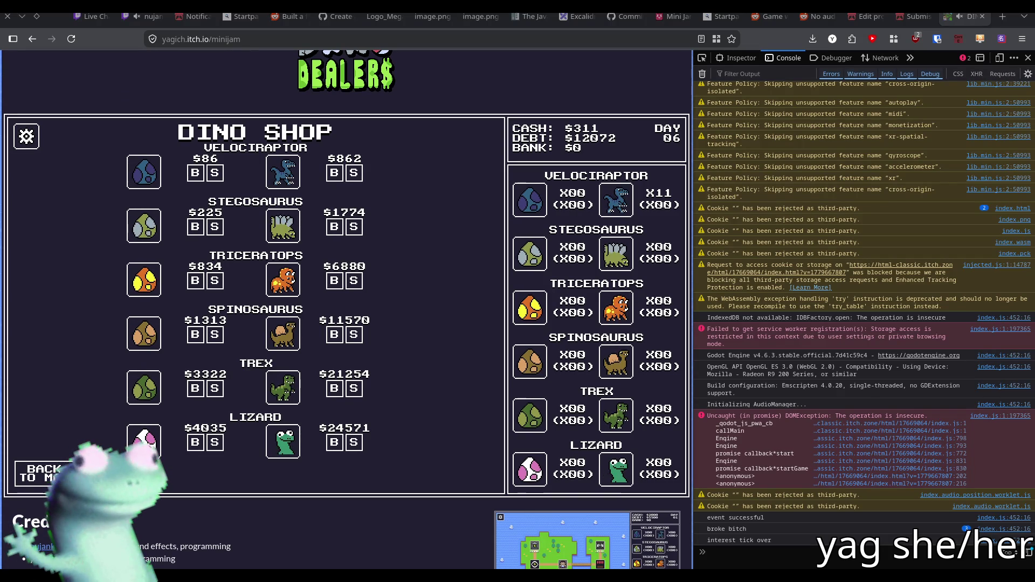
# - Leave the Dino Shop on day 06 and pass through the Safe House back to the map
pyautogui.press('Escape')
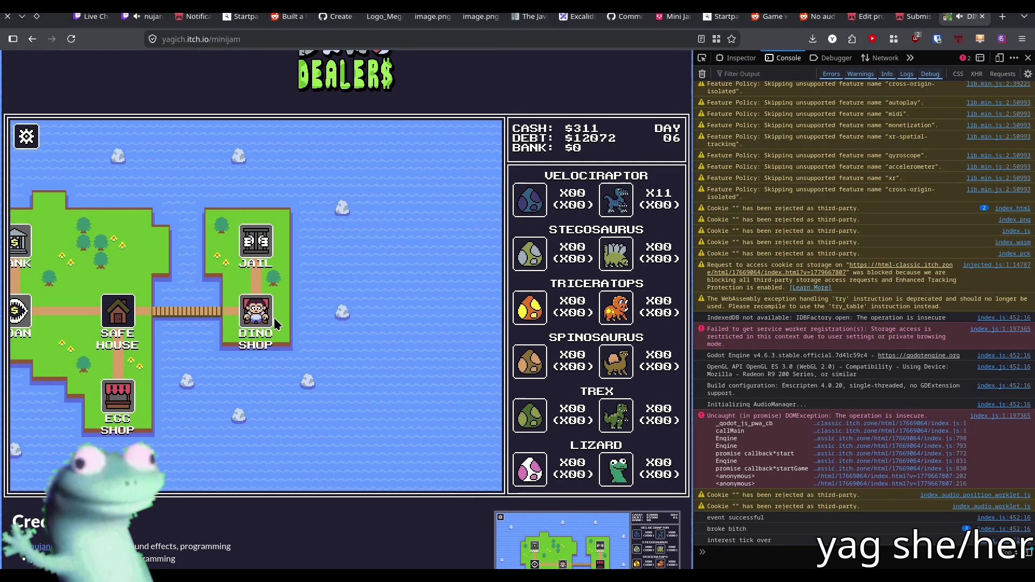
pyautogui.click(108, 328)
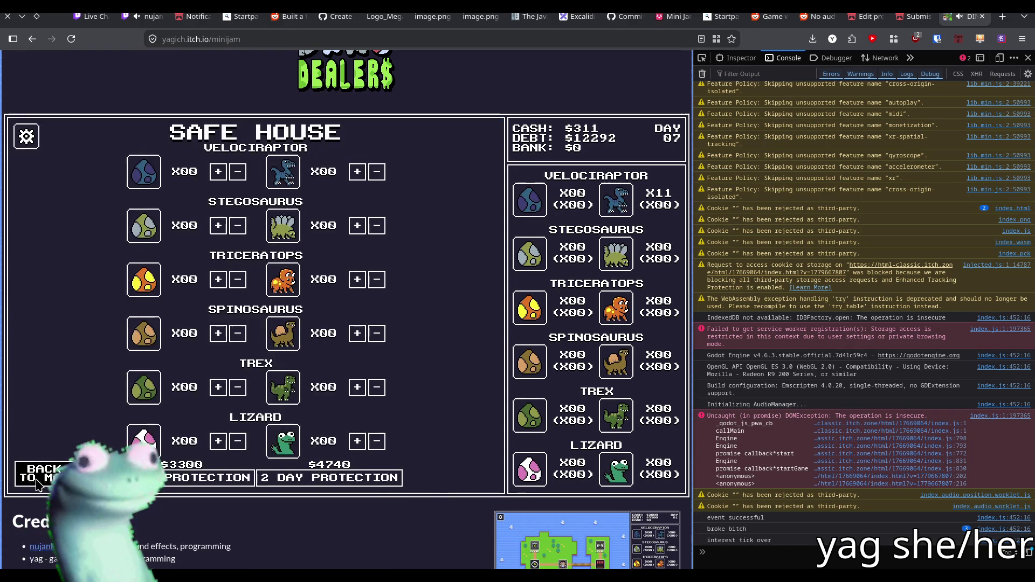
pyautogui.click(37, 481)
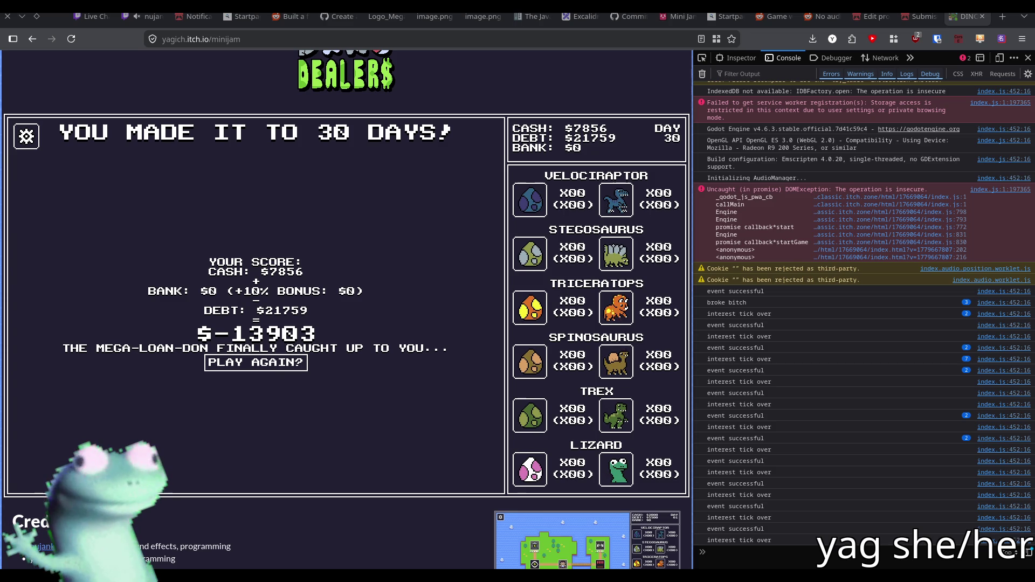
# - Restart Dino Dealers from the day-30 end screen for a fresh day 01
pyautogui.click(282, 362)
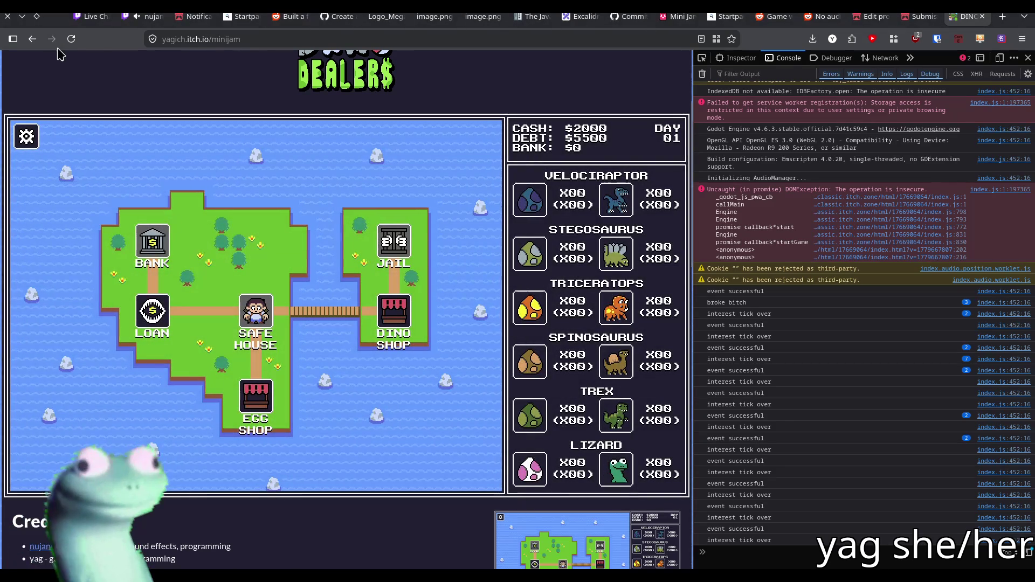
# - Reload the itch.io page, run the web build and start a new game
pyautogui.click(71, 39)
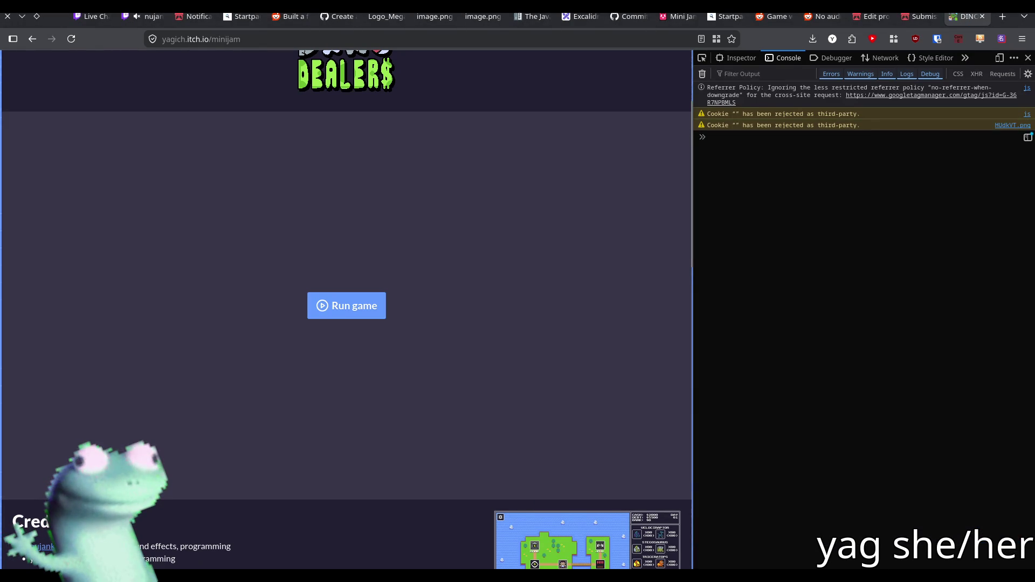
pyautogui.click(382, 300)
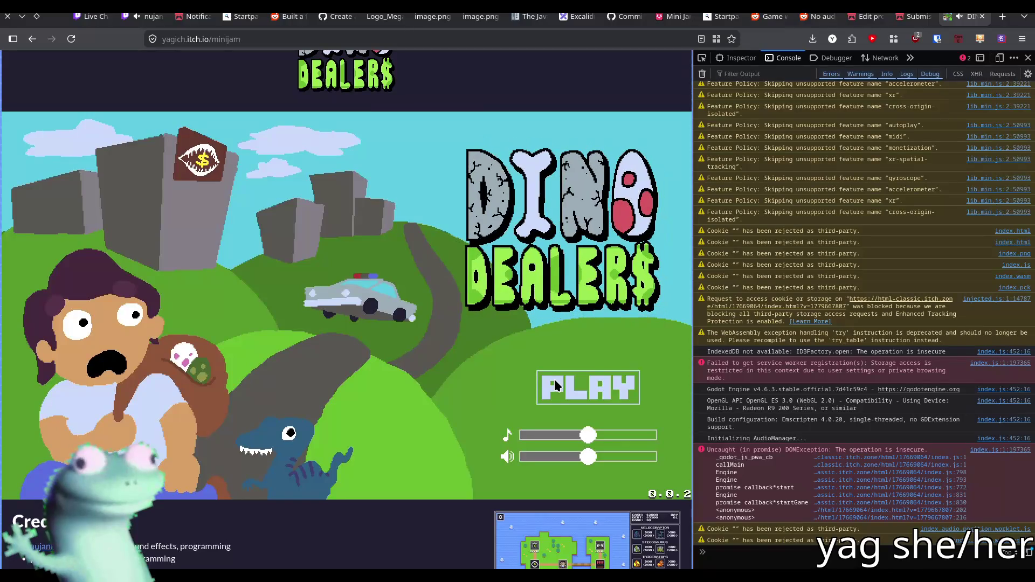
pyautogui.click(555, 379)
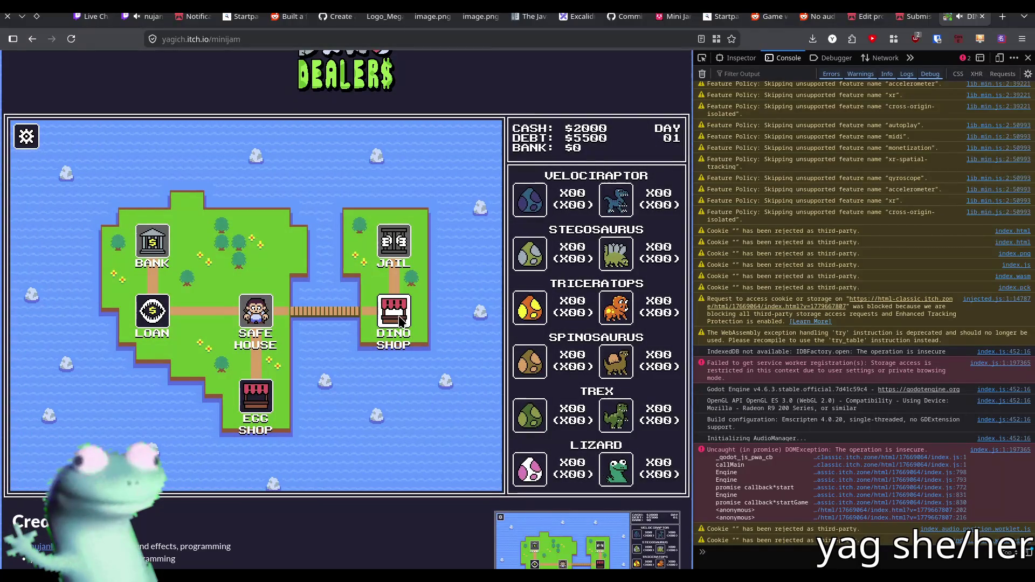
# - Visit the Loan office, Safe House, Egg Shop and Dino Shop through day 06, then reload the page
pyautogui.click(157, 339)
pyautogui.click(153, 389)
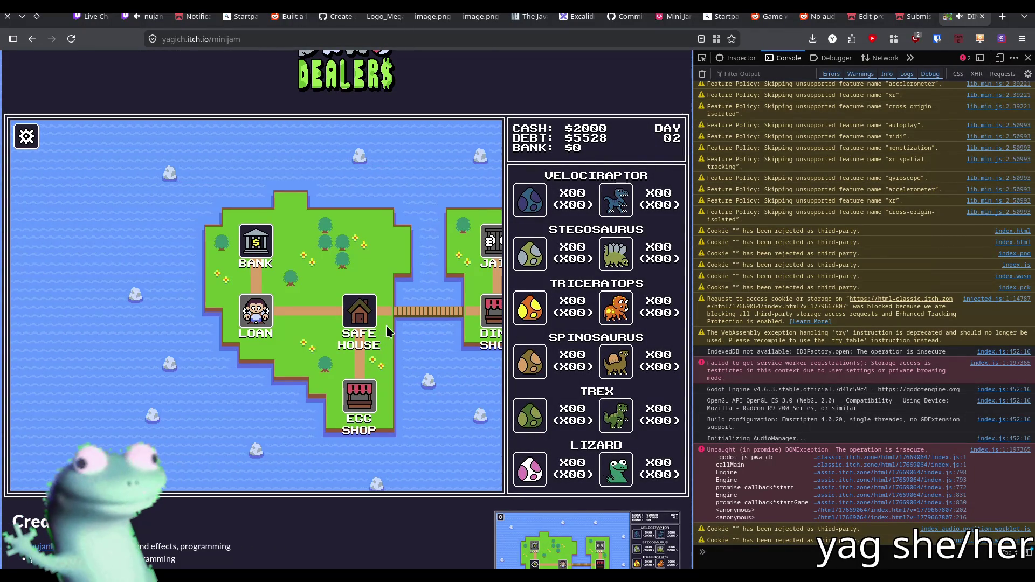
pyautogui.click(43, 464)
pyautogui.click(251, 399)
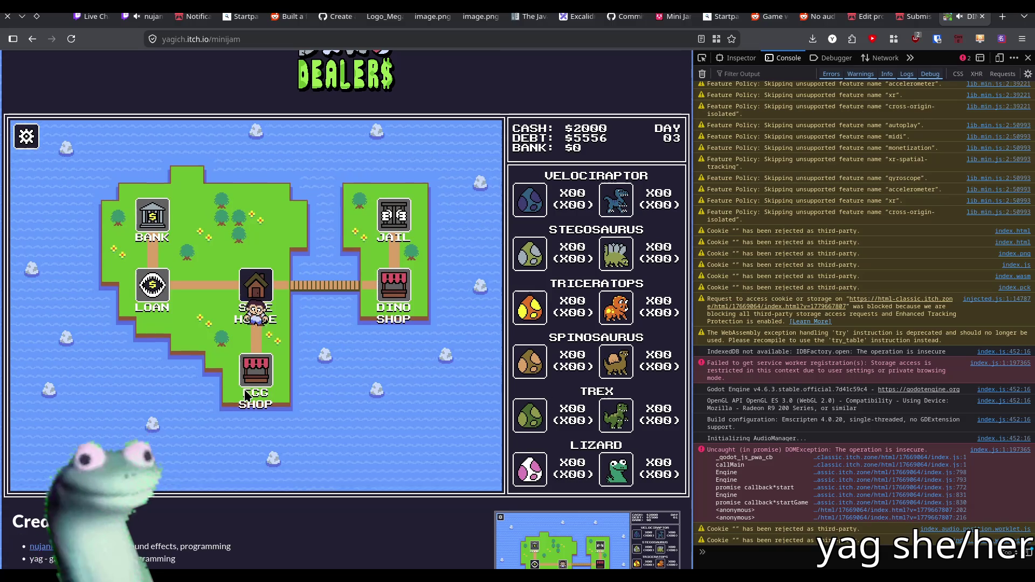
pyautogui.click(254, 319)
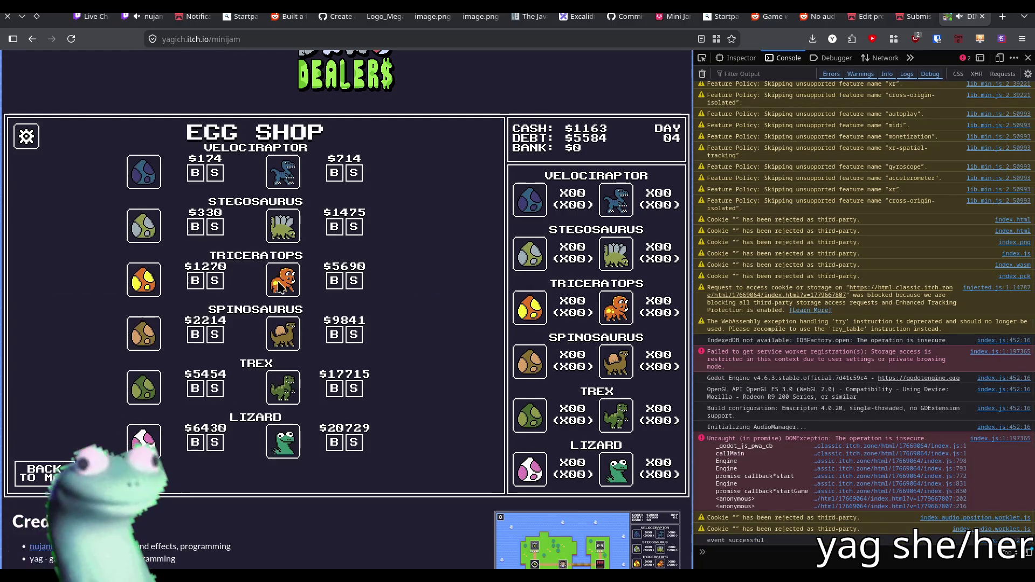
pyautogui.click(52, 470)
pyautogui.click(279, 238)
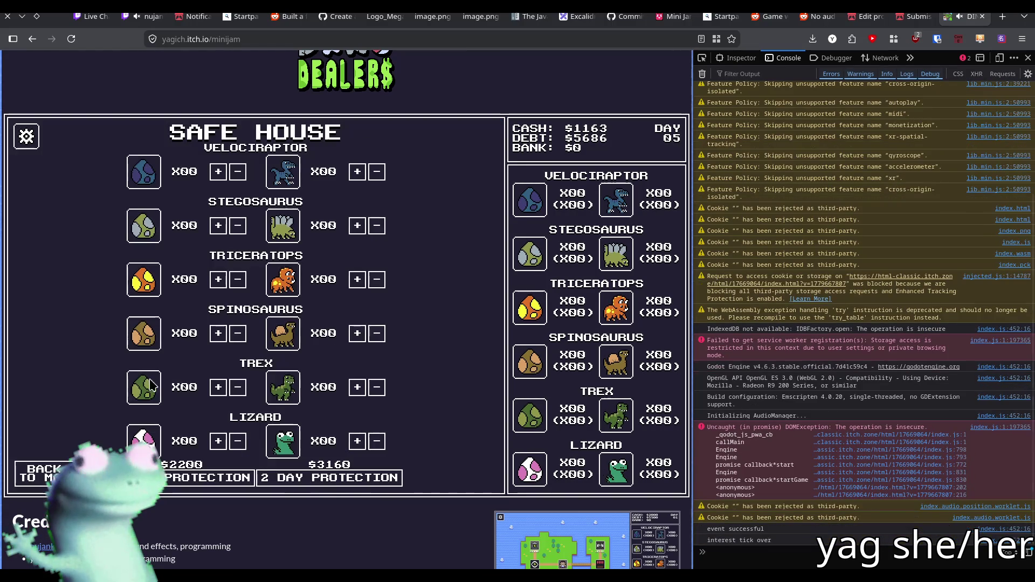
pyautogui.click(43, 473)
pyautogui.click(393, 312)
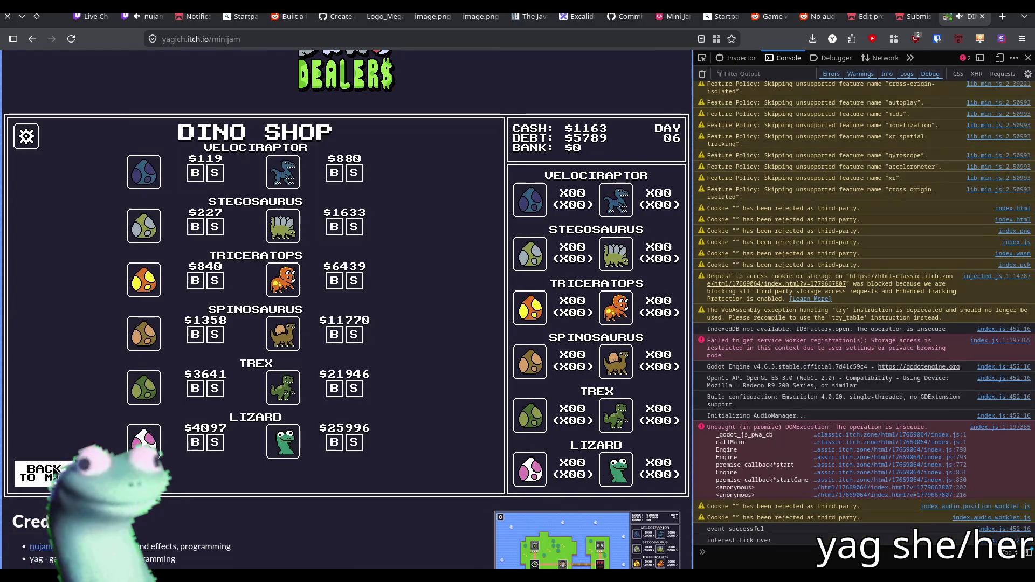
pyautogui.click(44, 473)
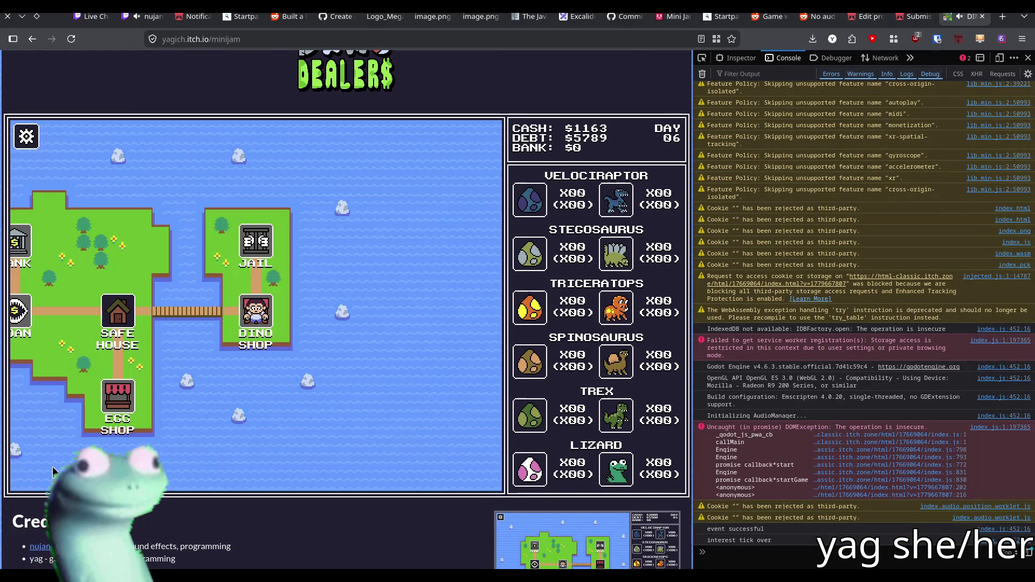
pyautogui.click(71, 39)
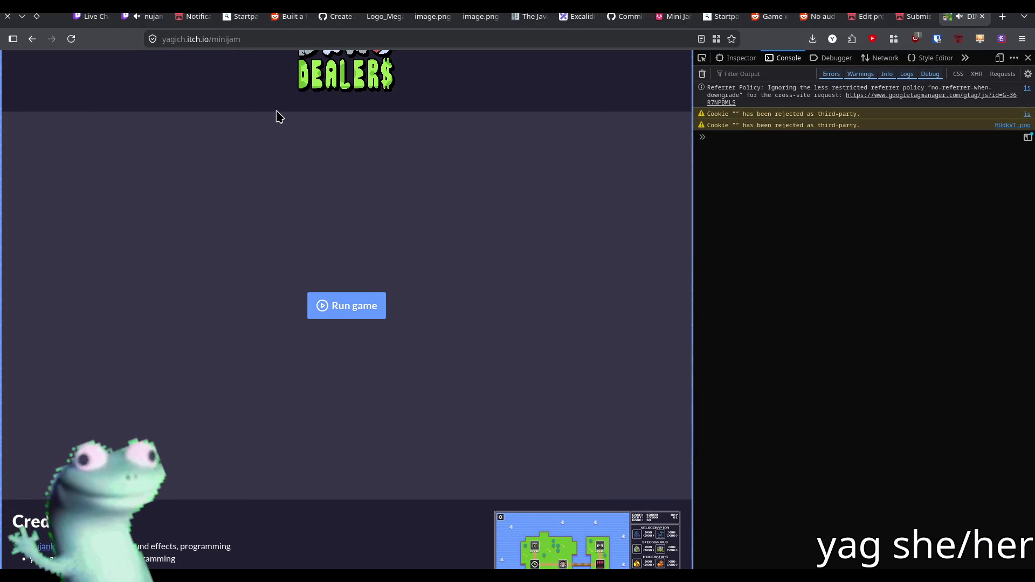
# - Relaunch the game and visit Loan, Safe House, Egg Shop and Safe House, heading for the Dino Shop
pyautogui.click(351, 312)
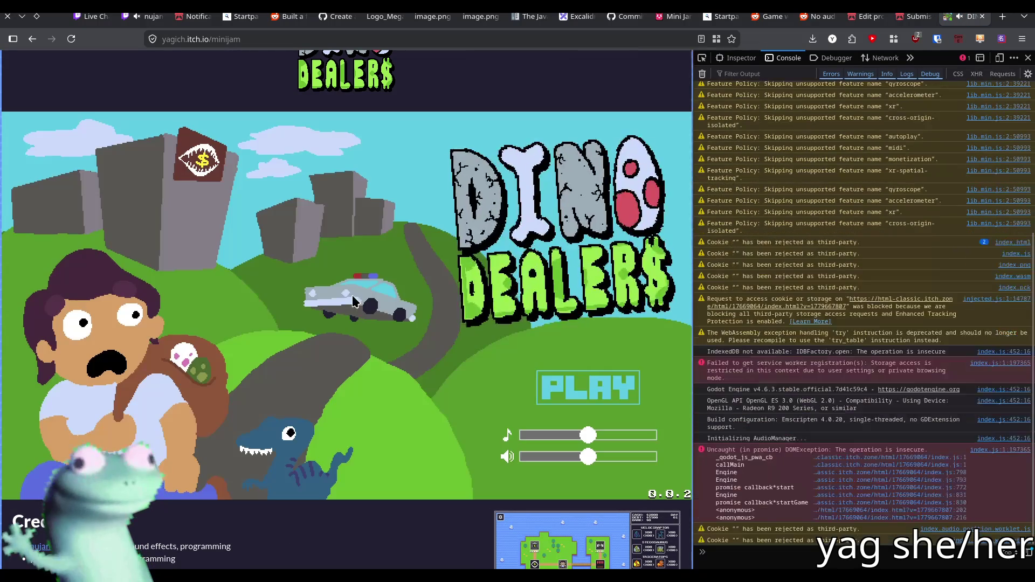
pyautogui.click(615, 389)
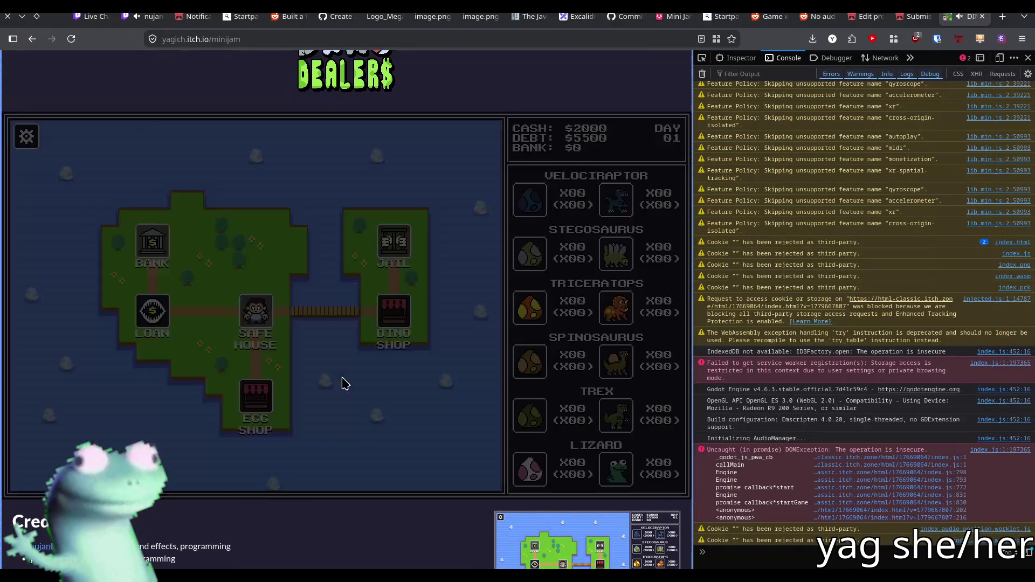
pyautogui.click(152, 312)
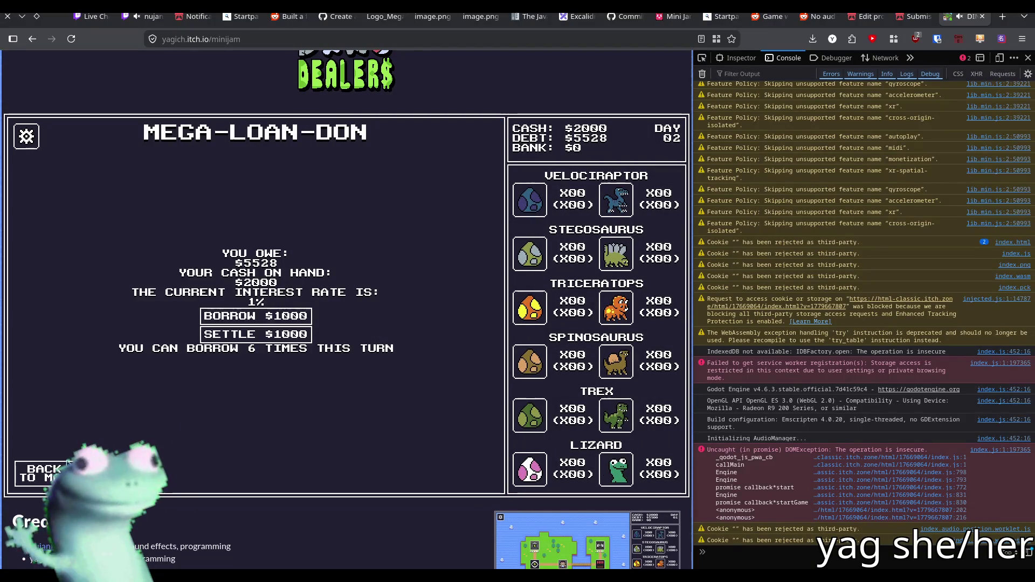
pyautogui.press('Escape')
pyautogui.click(355, 348)
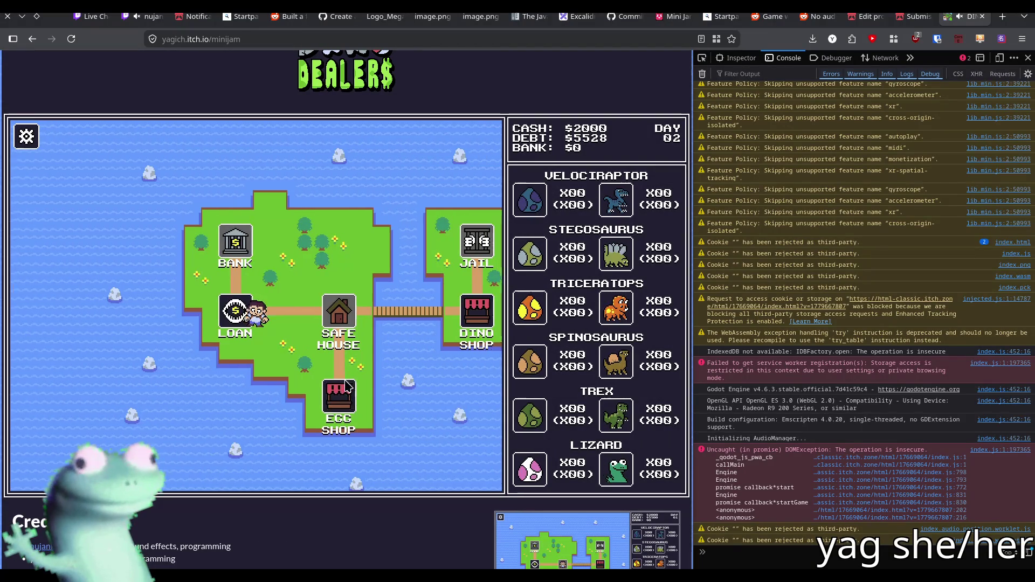
pyautogui.press('Escape')
pyautogui.click(274, 396)
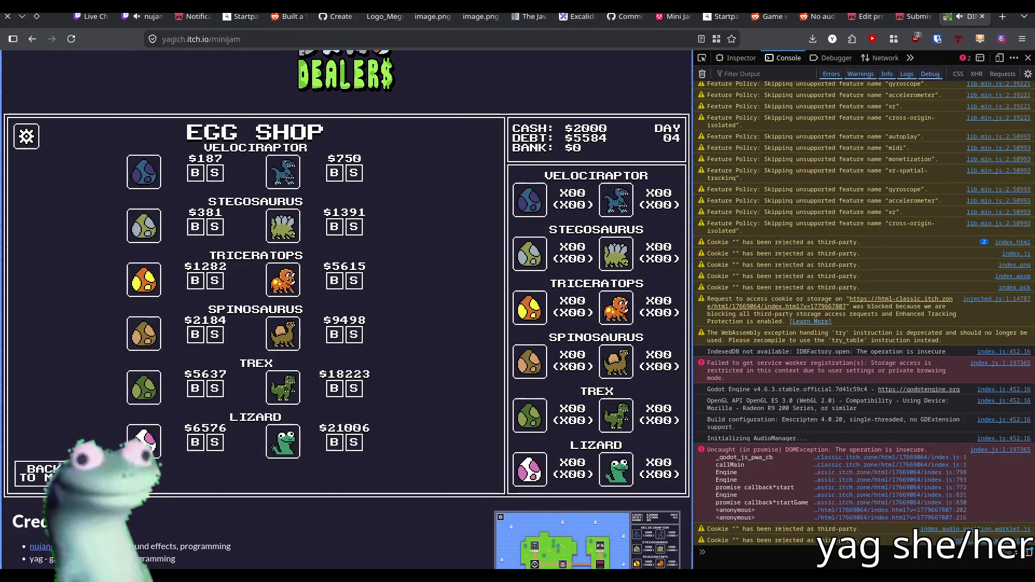
pyautogui.press('Escape')
pyautogui.click(361, 344)
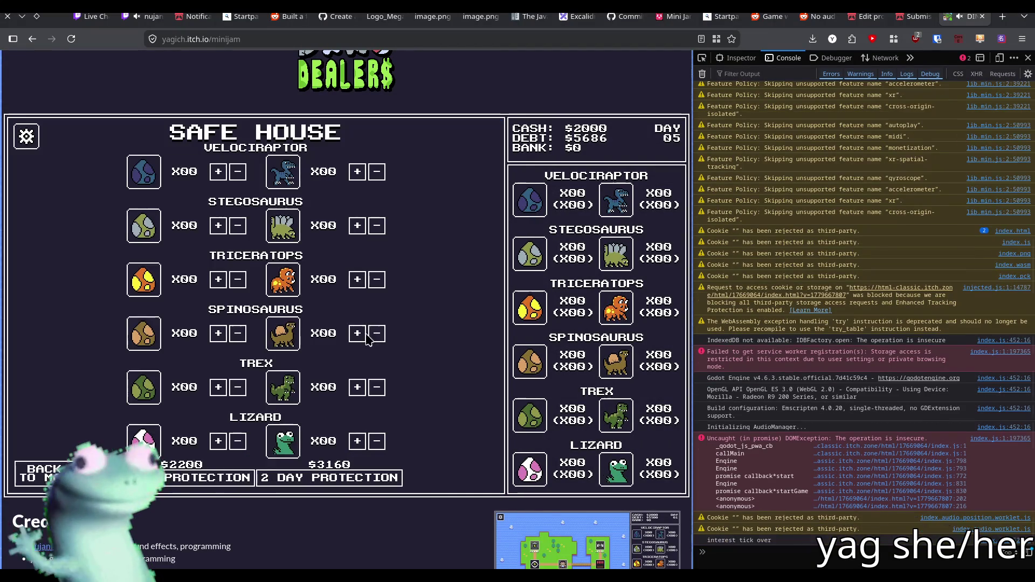
pyautogui.press('Escape')
pyautogui.click(393, 310)
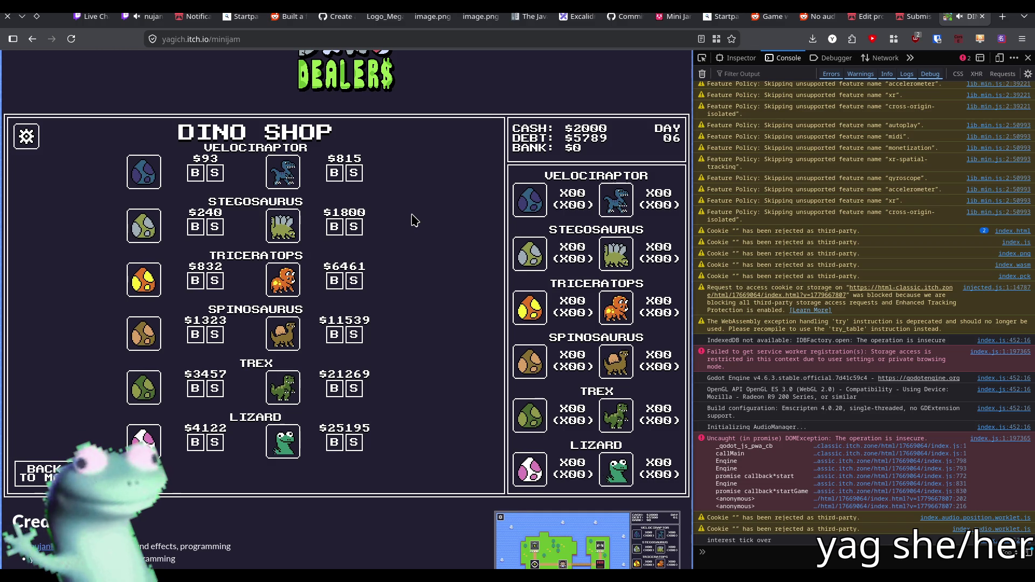
# - Leave the Dino Shop for the day 06 map and switch to game.gd in Godot
pyautogui.click(38, 474)
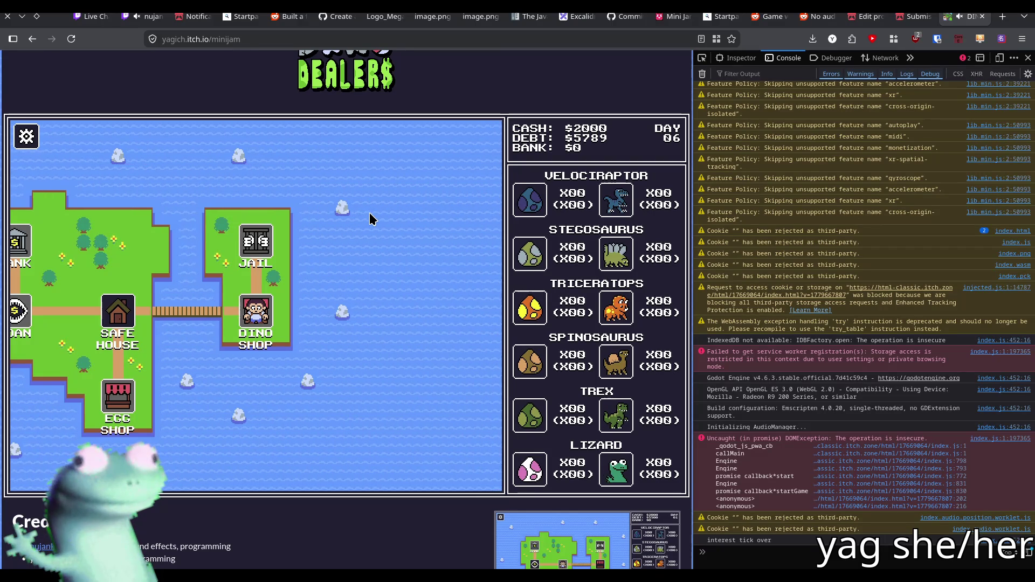
pyautogui.hotkey('alt', 'Tab')
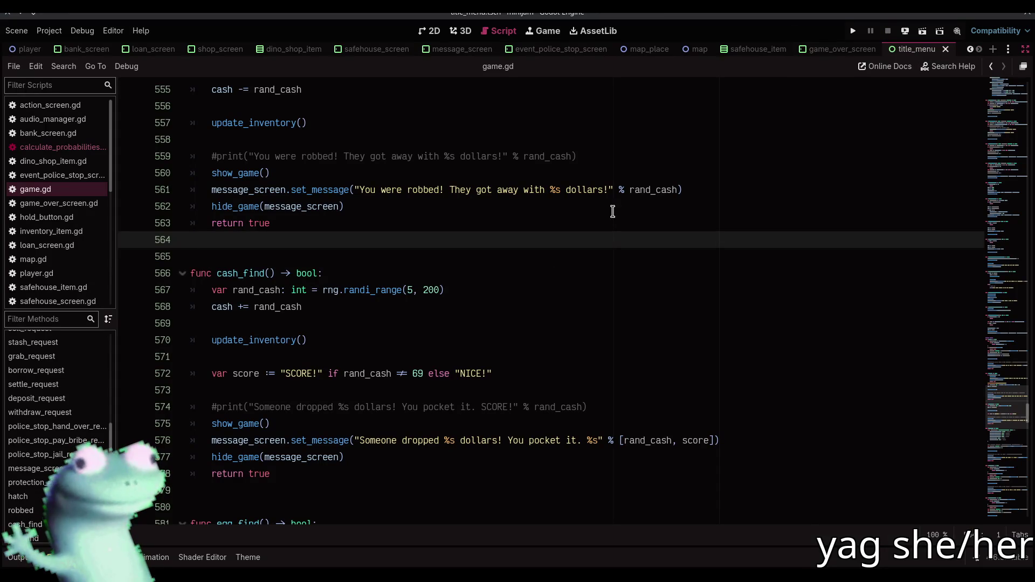
# - Scroll through the cash_find function in game.gd
pyautogui.click(516, 358)
pyautogui.scroll(-4, 593, 361)
pyautogui.moveTo(1005, 420)
pyautogui.mouseDown()
pyautogui.moveTo(1010, 493)
pyautogui.moveTo(994, 205)
pyautogui.mouseUp()
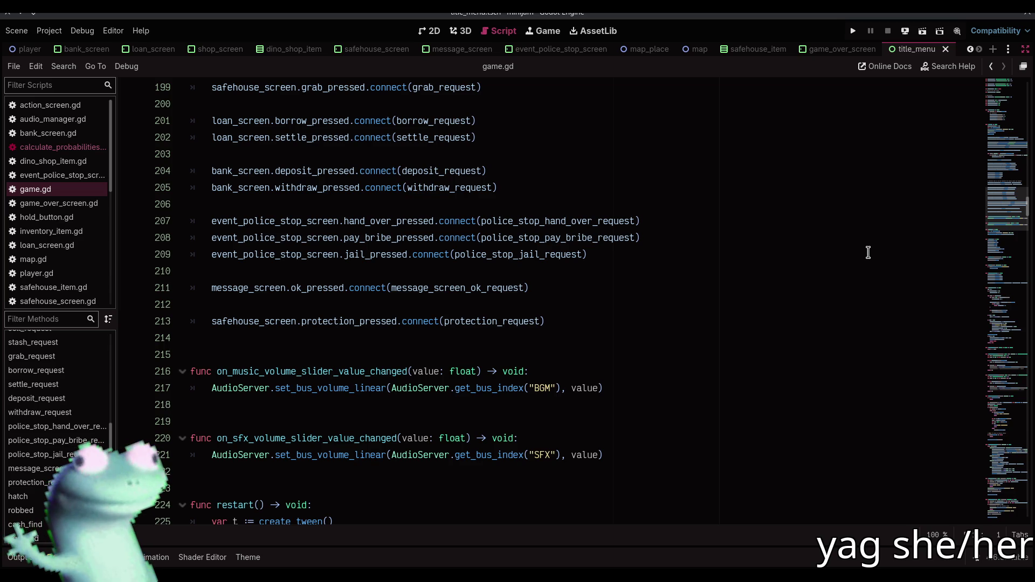
pyautogui.scroll(8, 70, 428)
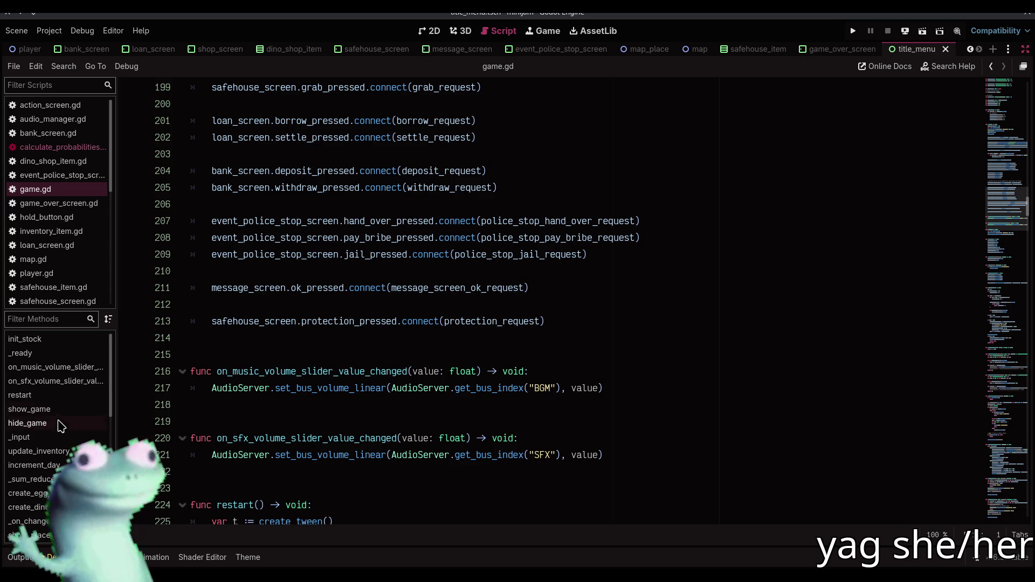
# - Jump to _on_changed_place, select the 'no events succeeded' print on line 338, then return to Firefox
pyautogui.click(33, 479)
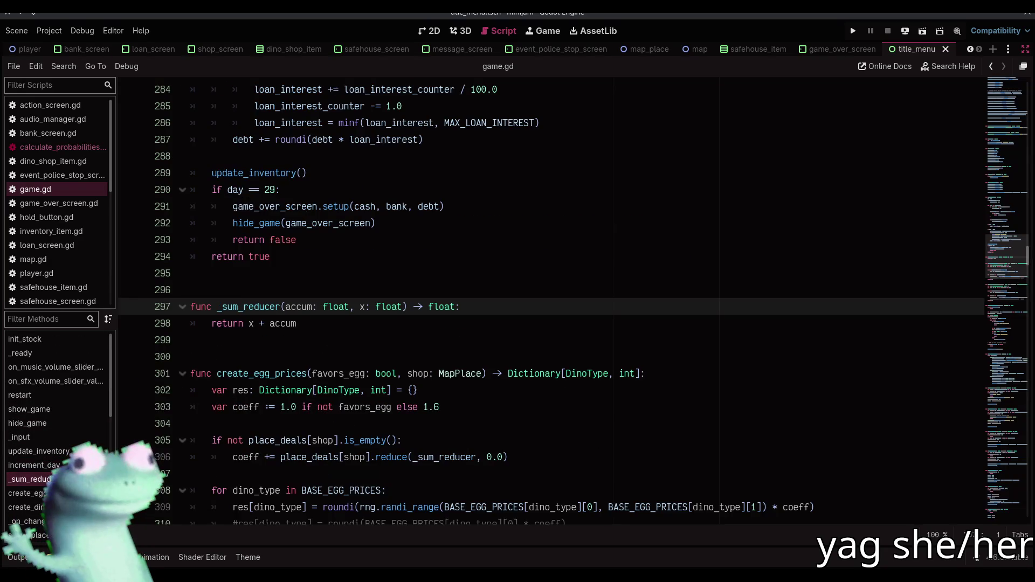
pyautogui.click(27, 521)
pyautogui.scroll(-9, 310, 377)
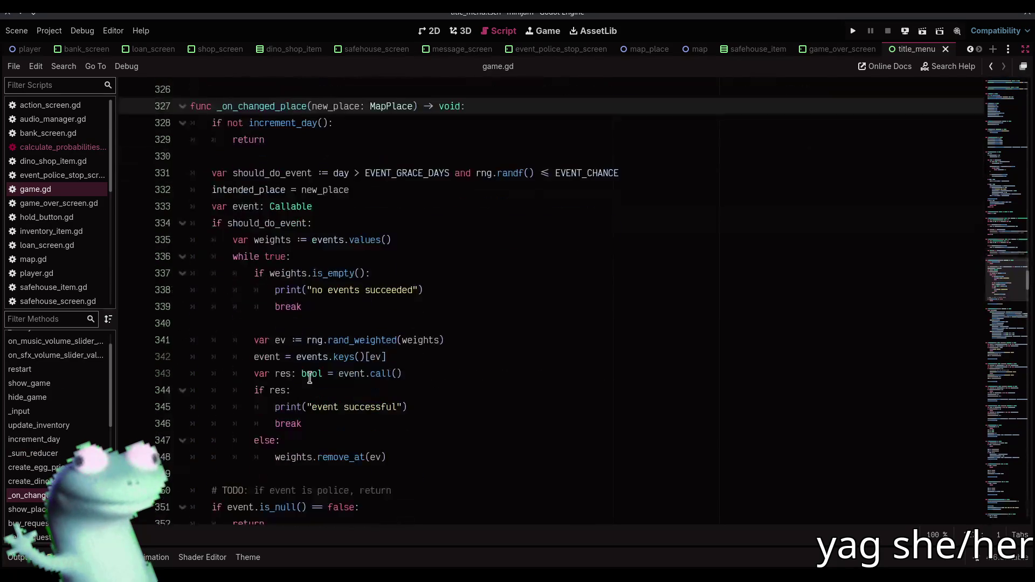
pyautogui.click(365, 263)
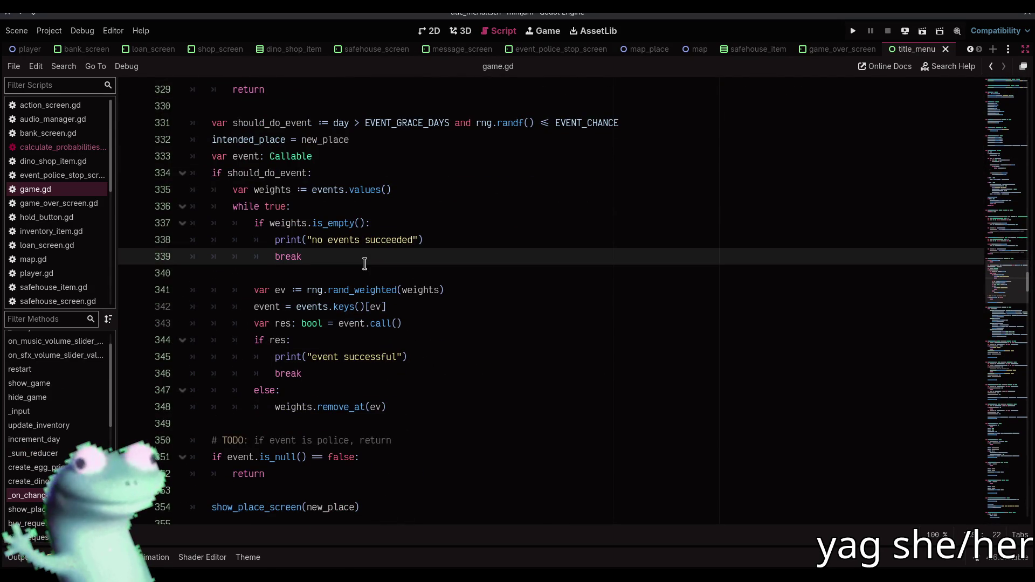
pyautogui.moveTo(426, 240); pyautogui.dragTo(271, 238)
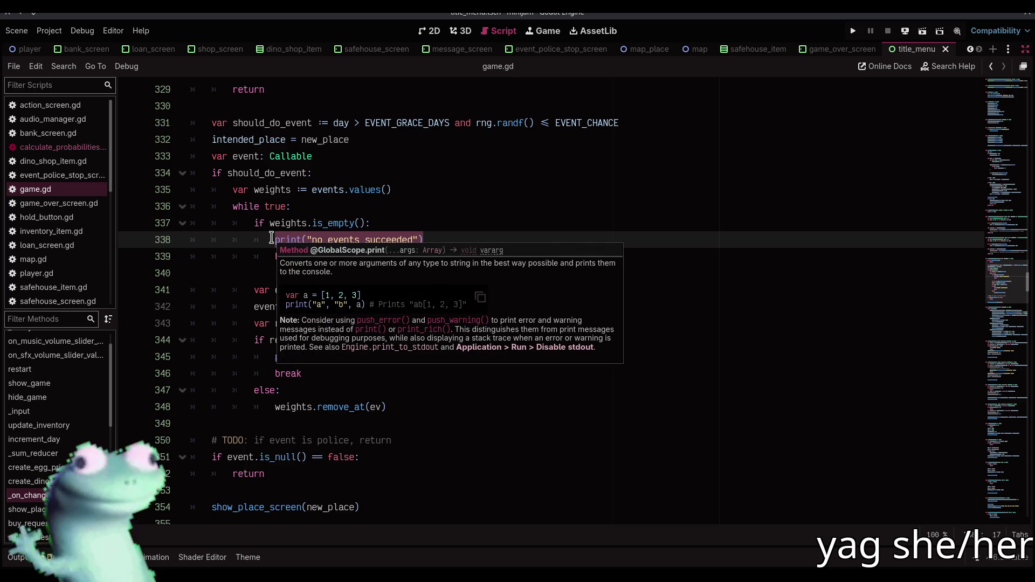
pyautogui.hotkey('alt', 'Tab')
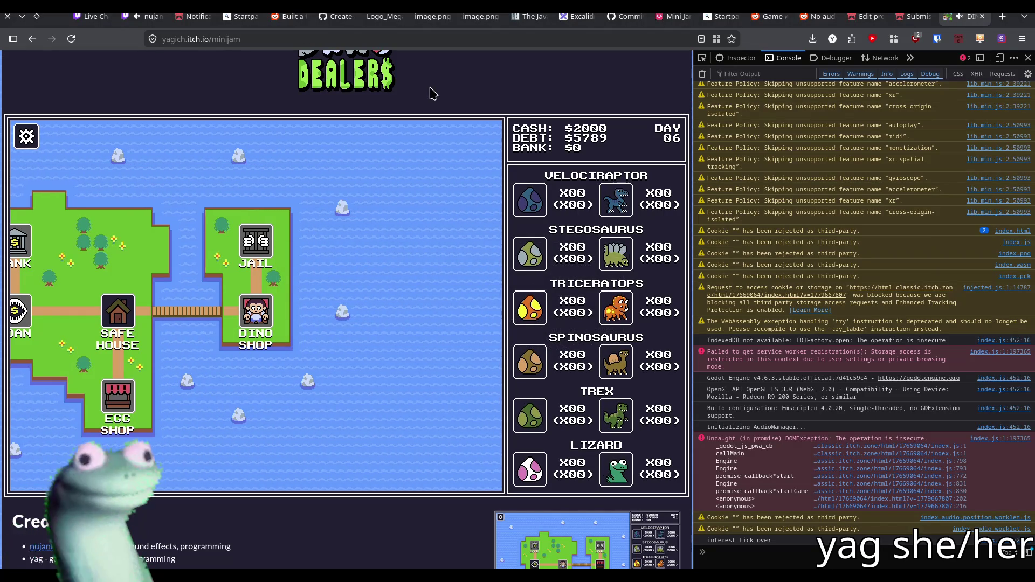
# - Return to Godot and select the 'no events succeeded' message text
pyautogui.moveTo(671, 5)
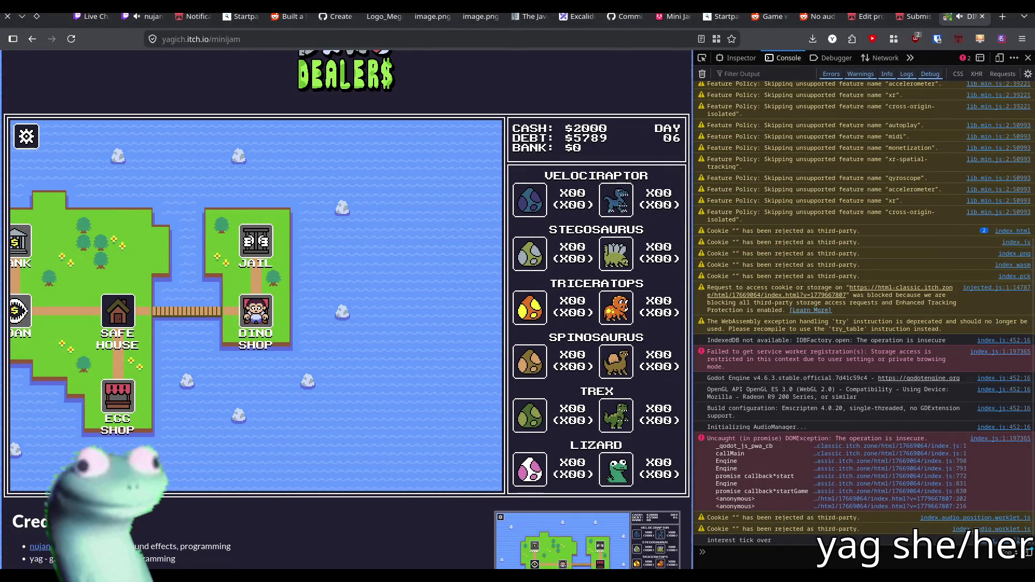
pyautogui.click(671, 5)
pyautogui.click(322, 245)
pyautogui.moveTo(313, 239); pyautogui.dragTo(414, 240)
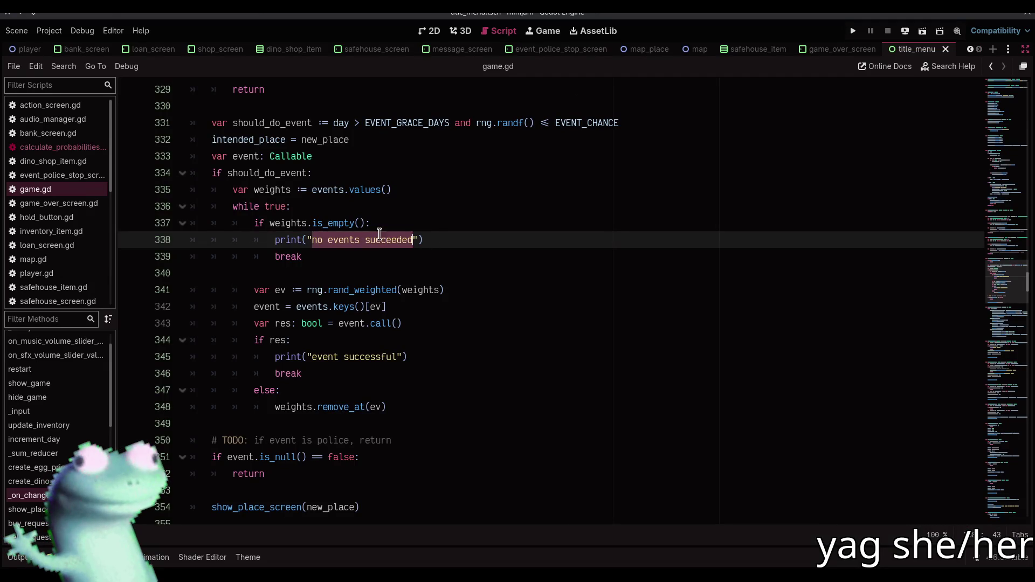
# - Select the 'no events succeeded' and 'event successful' prints on lines 338 and 345, then return to Firefox
pyautogui.click(387, 237)
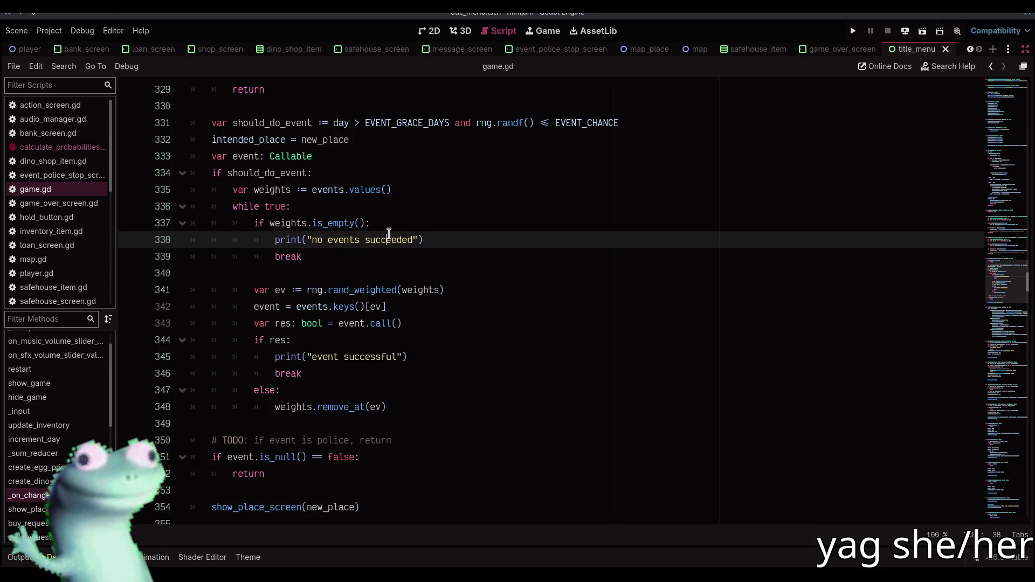
pyautogui.moveTo(549, 59)
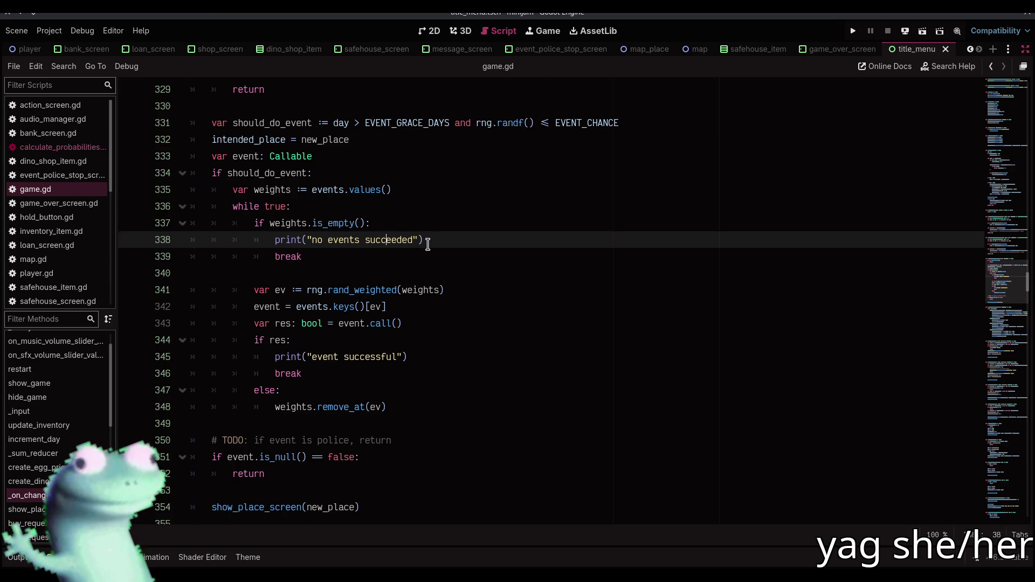
pyautogui.scroll(-1, 426, 240)
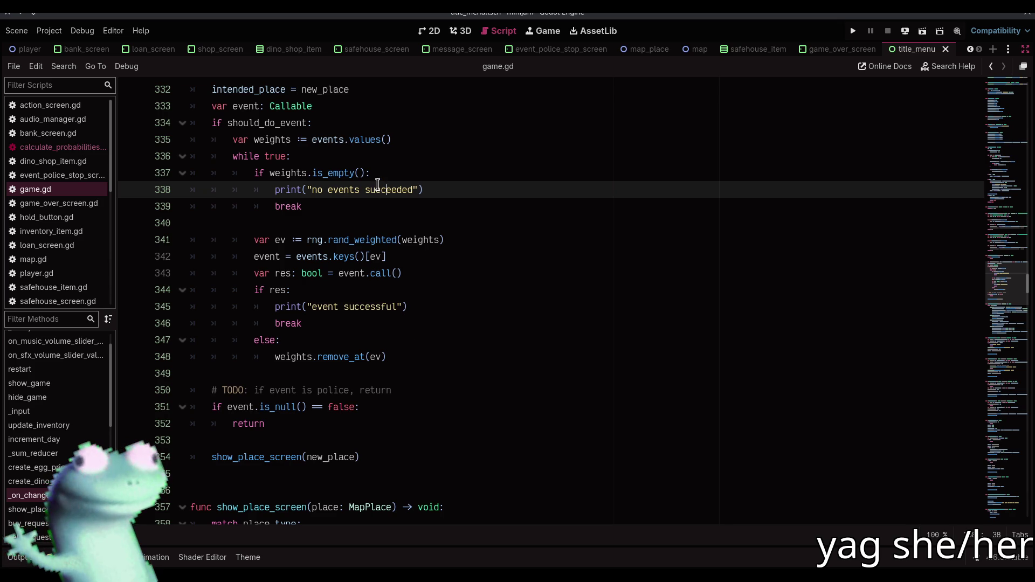
pyautogui.doubleClick(389, 186)
pyautogui.moveTo(389, 186); pyautogui.dragTo(317, 189)
pyautogui.click(319, 301)
pyautogui.moveTo(319, 300); pyautogui.dragTo(389, 306)
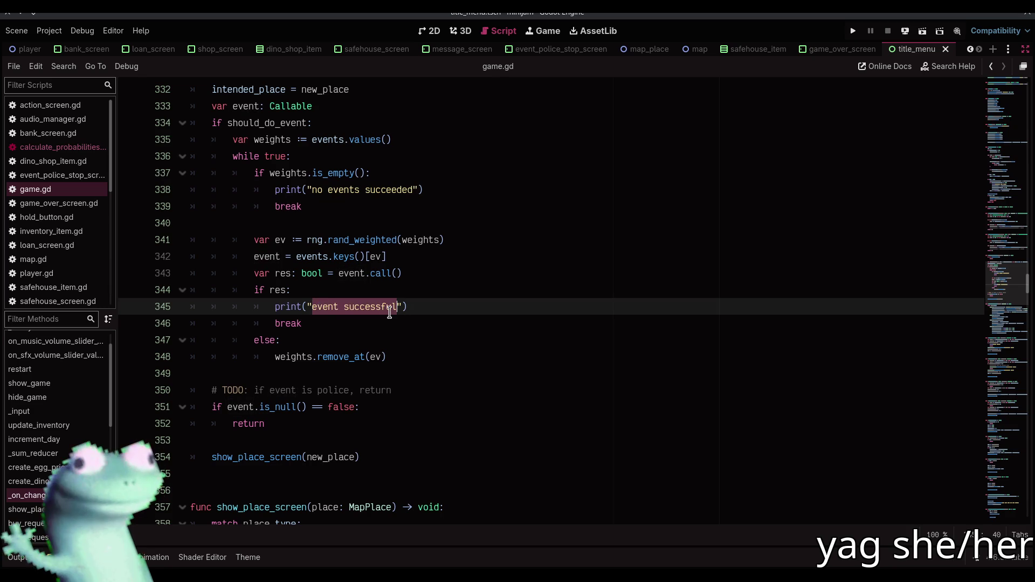
pyautogui.click(345, 300)
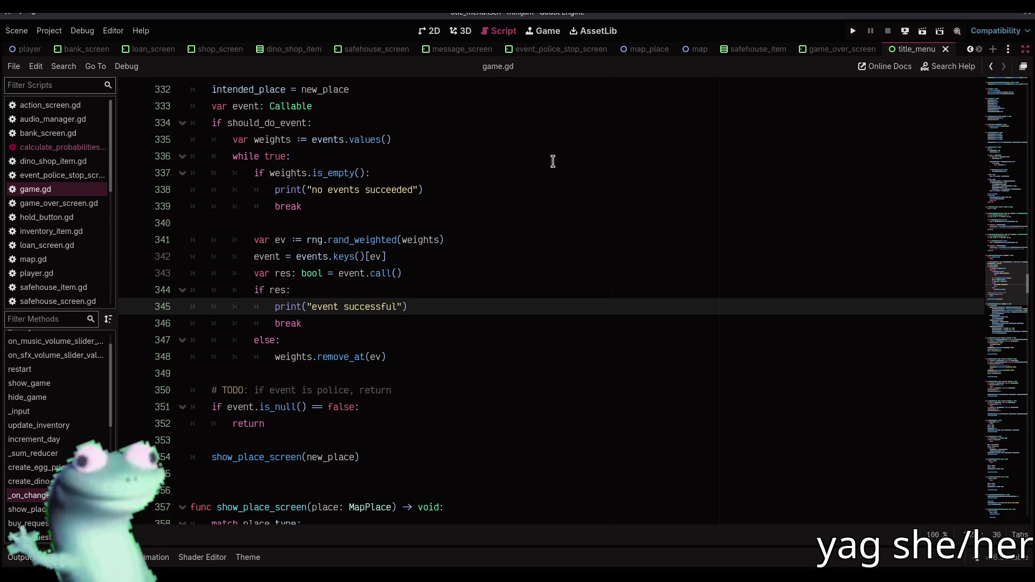
pyautogui.hotkey('alt', 'Tab')
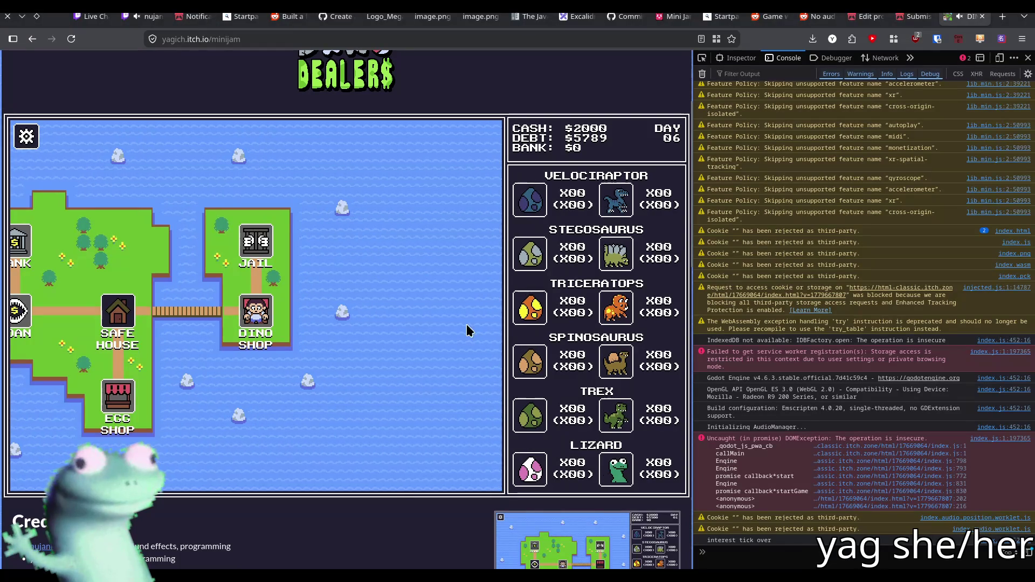
# - Open and dismiss Firefox's context menu over the game, then return to Godot
pyautogui.rightClick(376, 520)
pyautogui.moveTo(402, 462)
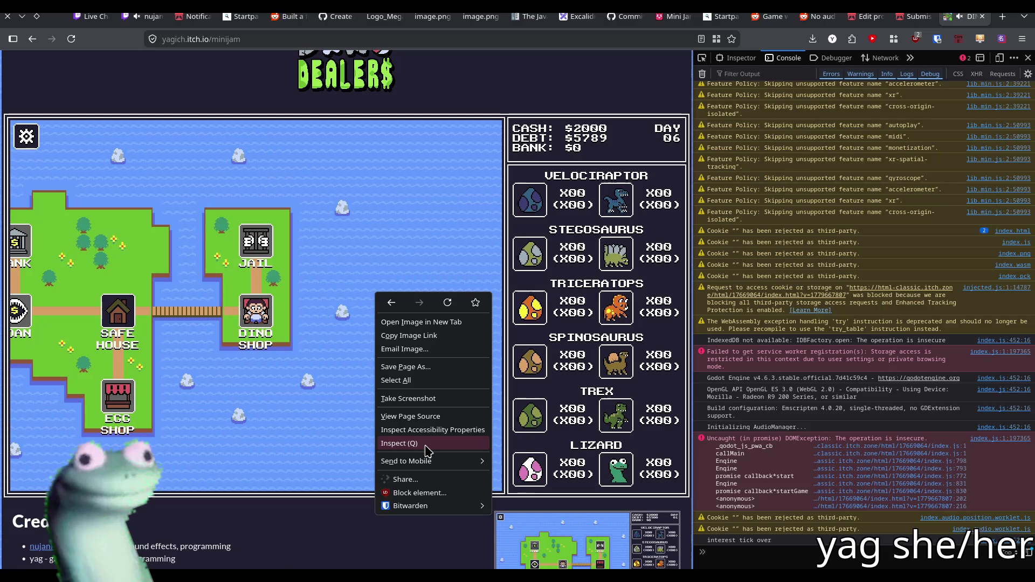
pyautogui.click(325, 519)
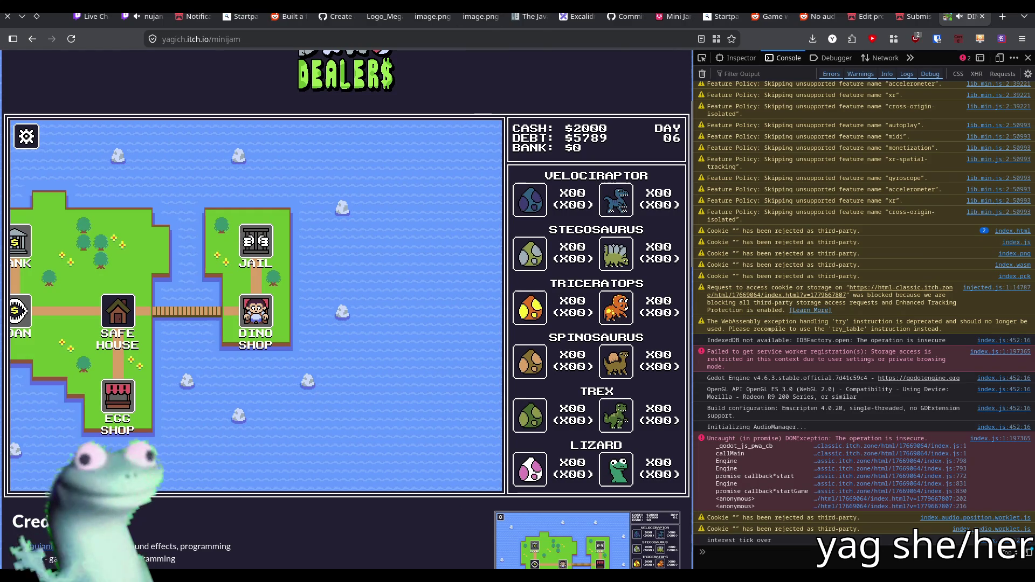
pyautogui.hotkey('alt', 'Tab')
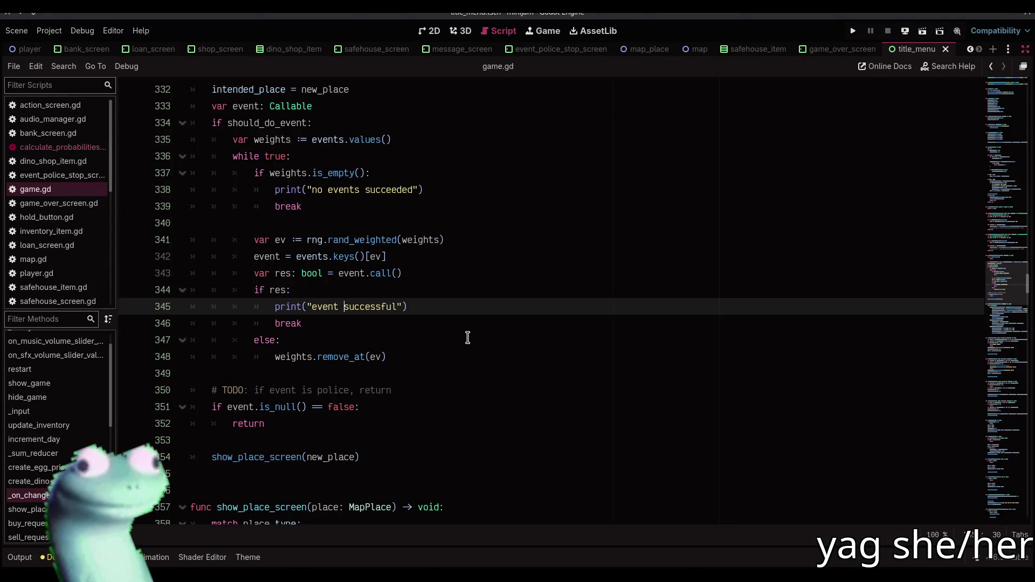
# - Highlight should_do_event and fold its block at line 334 in _on_changed_place
pyautogui.scroll(2, 467, 338)
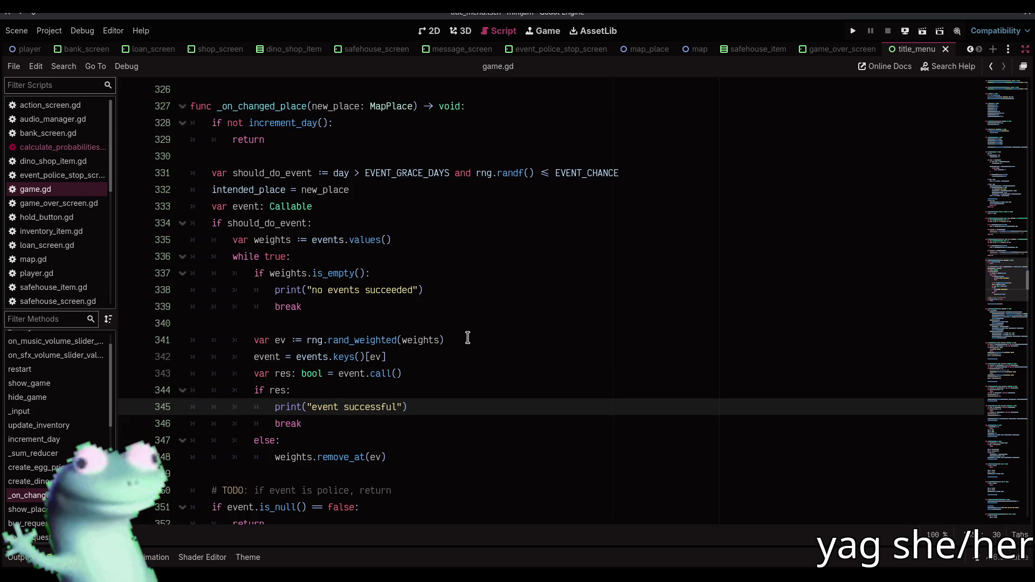
pyautogui.scroll(-2, 467, 338)
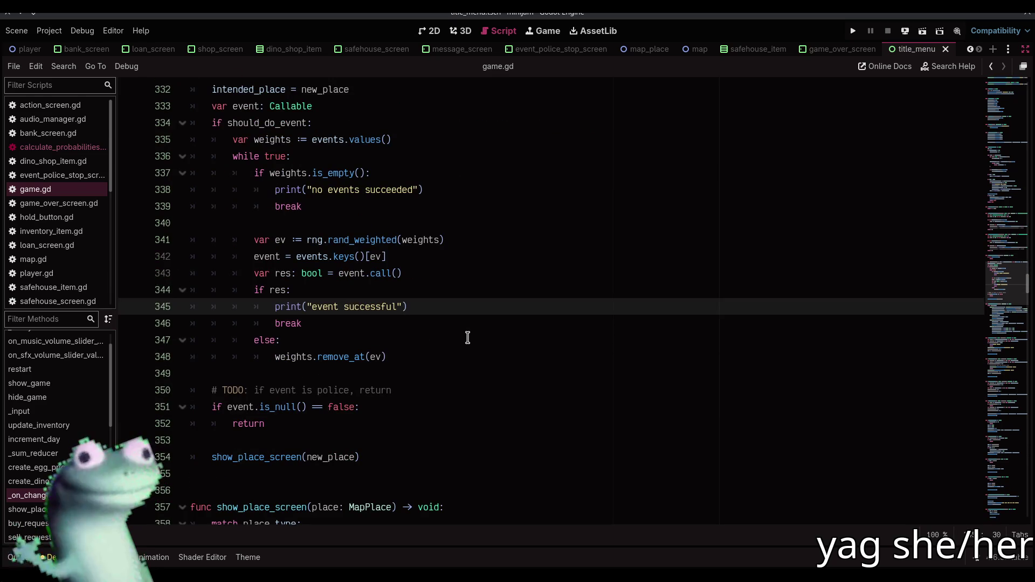
pyautogui.scroll(1, 468, 337)
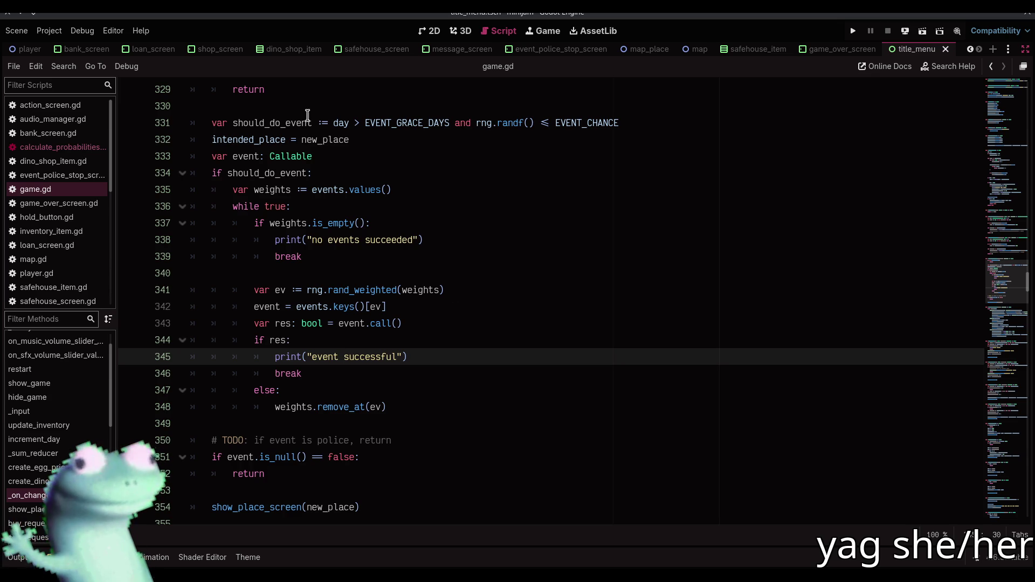
pyautogui.doubleClick(281, 123)
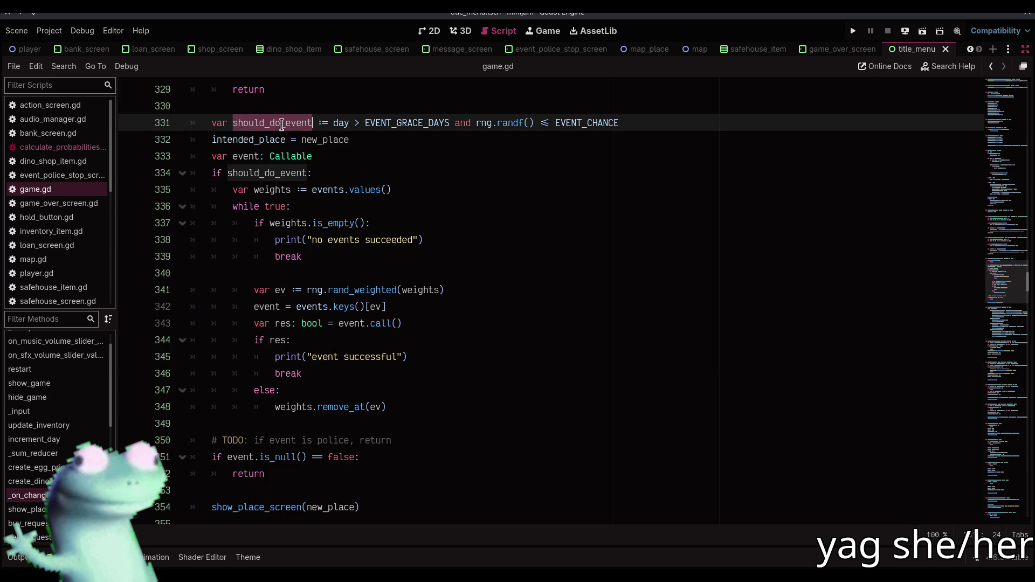
pyautogui.click(182, 173)
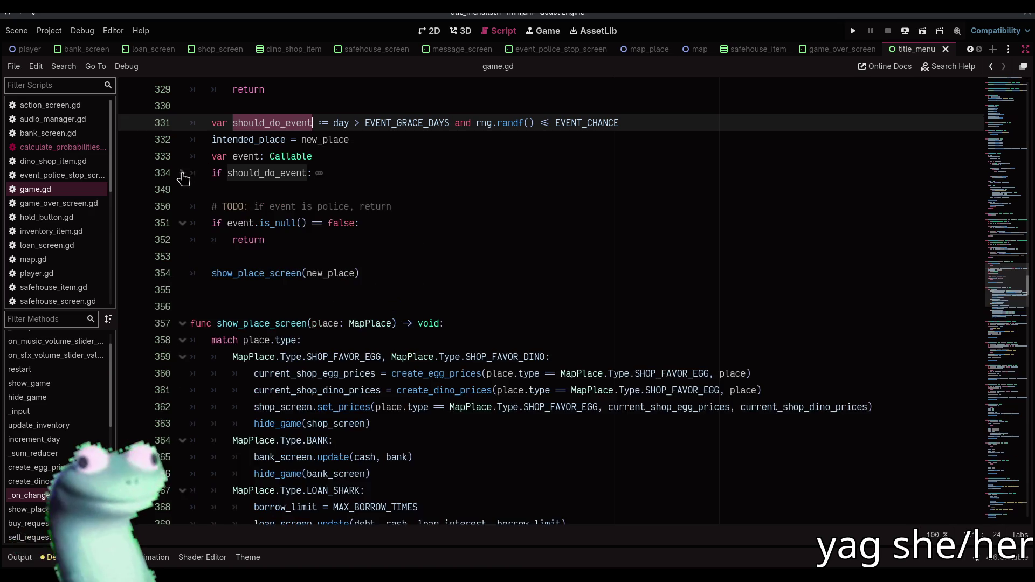
# - Highlight the event variable and its event.is_null() == false check on line 351, then switch to Firefox
pyautogui.click(296, 186)
pyautogui.doubleClick(252, 155)
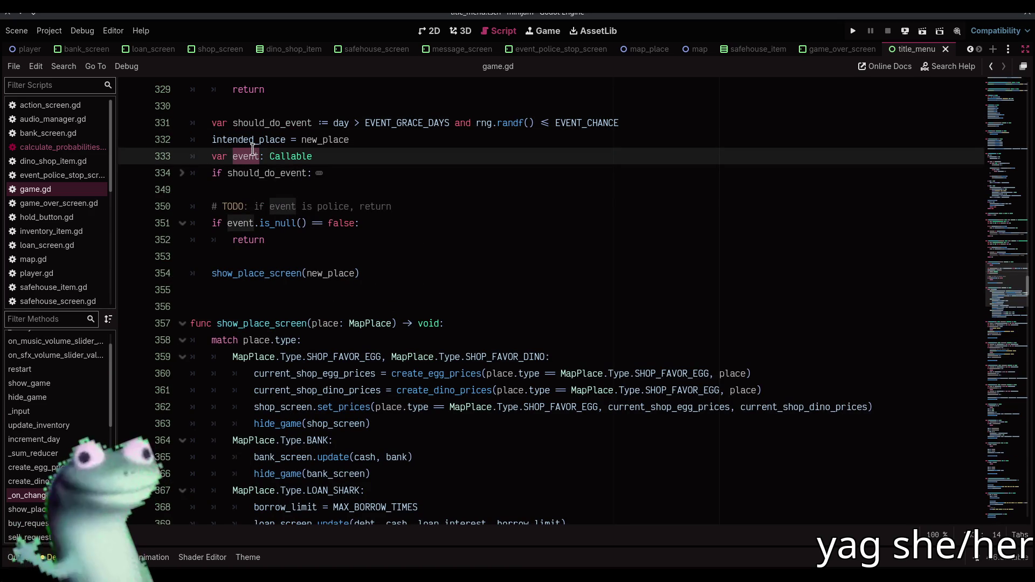
pyautogui.click(226, 223)
pyautogui.moveTo(226, 223); pyautogui.dragTo(354, 223)
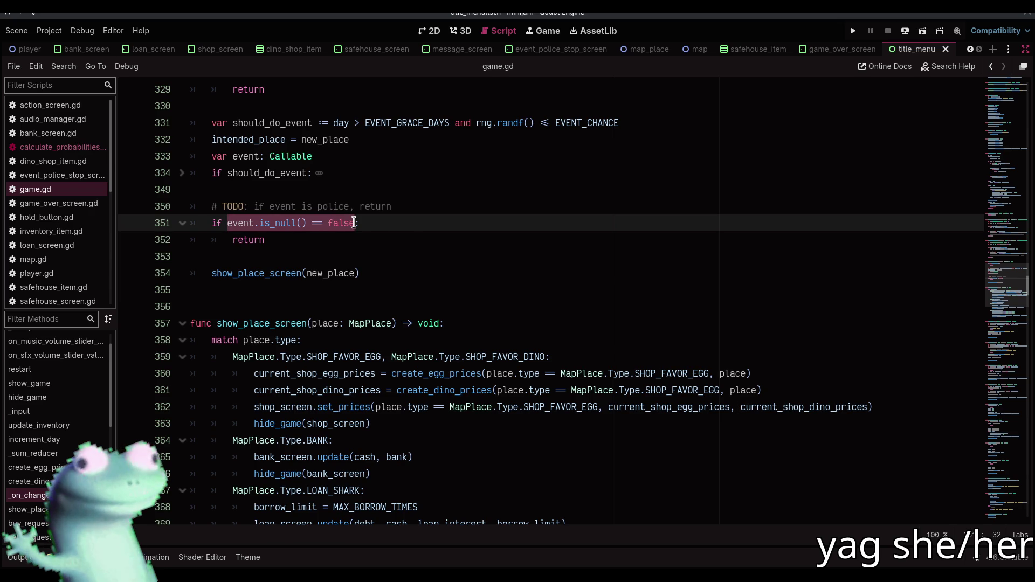
pyautogui.click(407, 225)
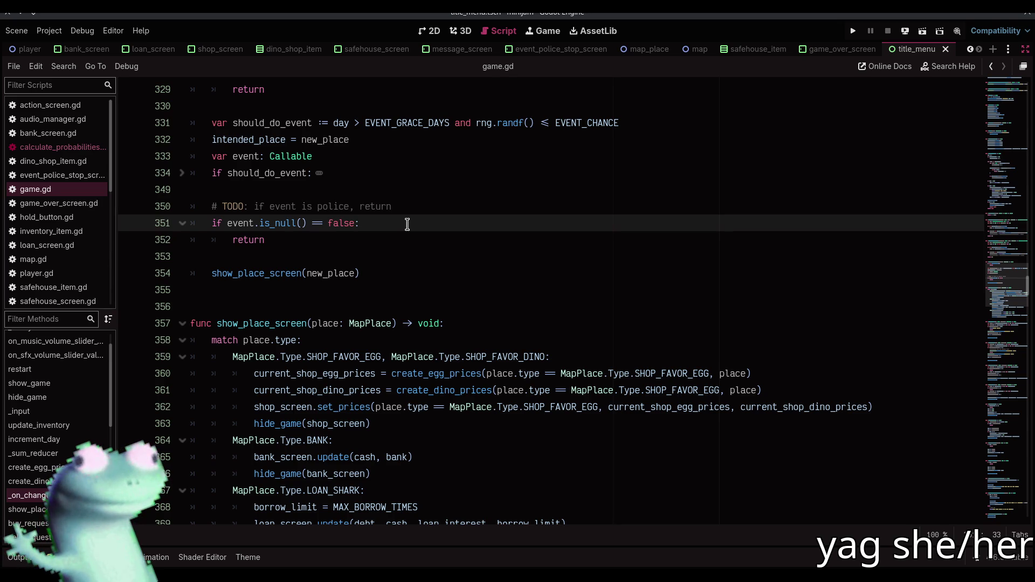
pyautogui.hotkey('alt', 'Tab')
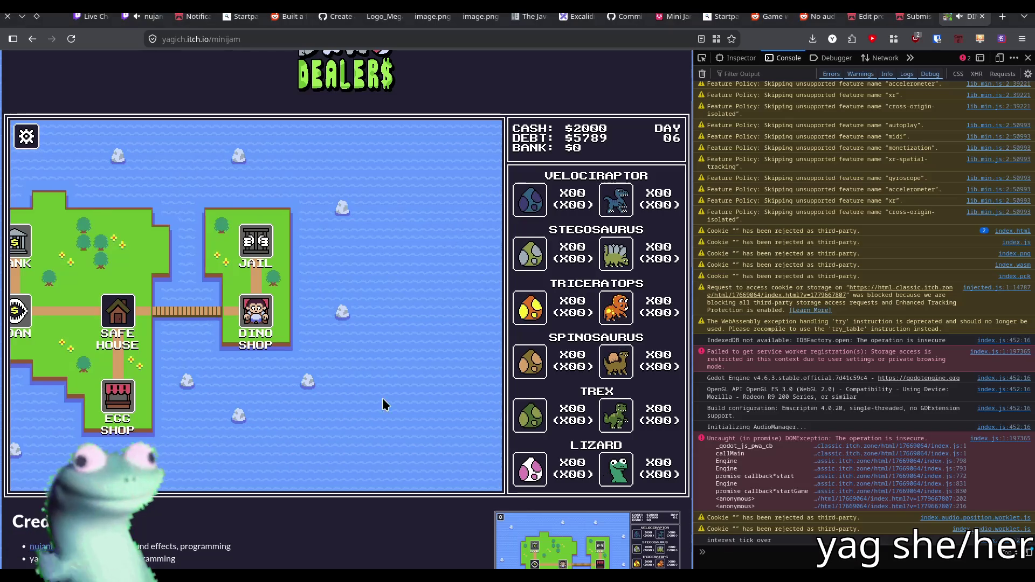
# - Look over the day 06 map in the itch.io web build, then return to game.gd in Godot
pyautogui.rightClick(411, 519)
pyautogui.click(411, 522)
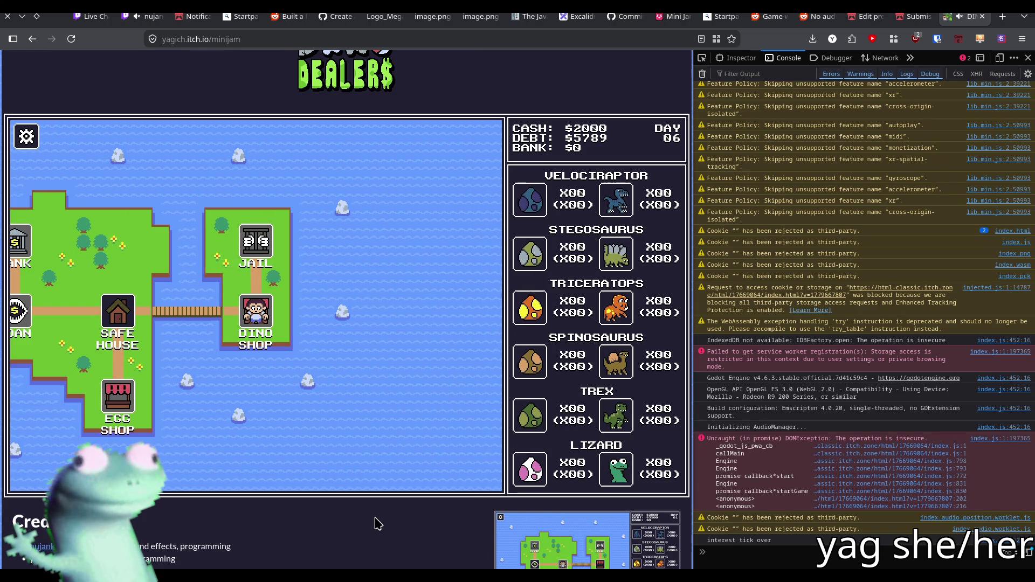
pyautogui.hotkey('alt', 'Tab')
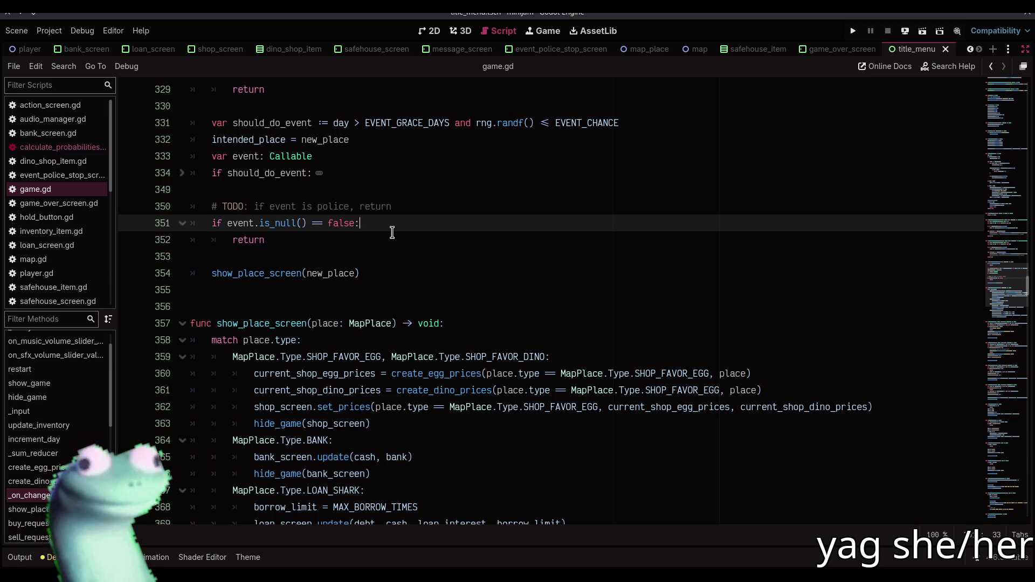
# - Select the event.is_null() check on line 351 and put the caret after the return on line 352
pyautogui.click(393, 235)
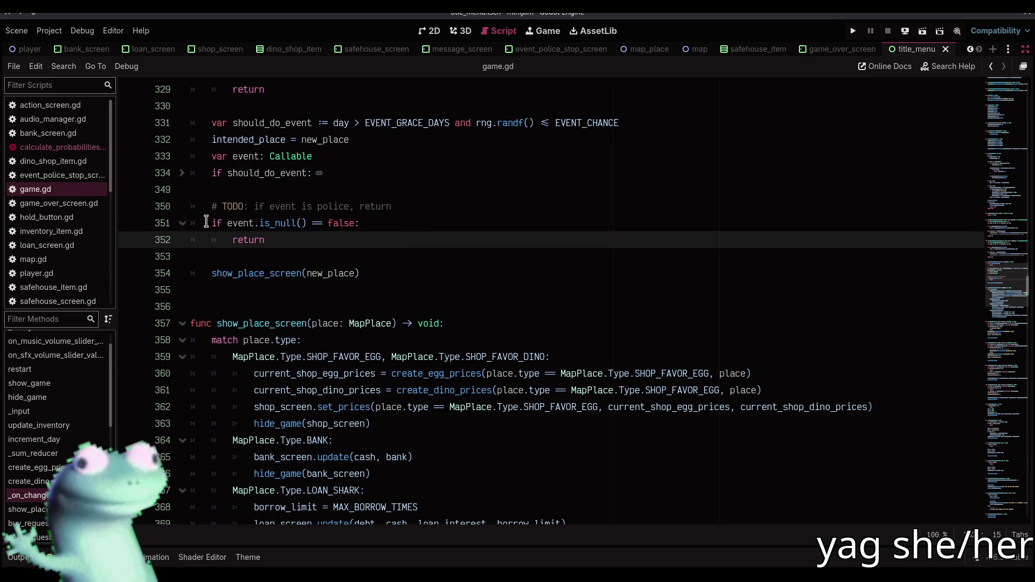
pyautogui.moveTo(227, 223); pyautogui.dragTo(375, 228)
pyautogui.click(330, 241)
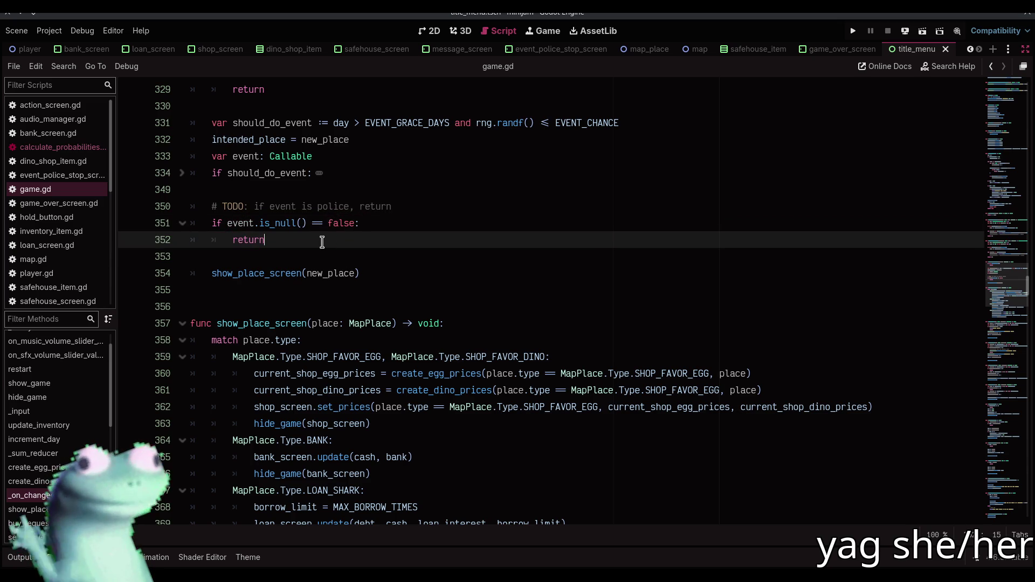
pyautogui.scroll(4, 316, 323)
pyautogui.scroll(-2, 310, 377)
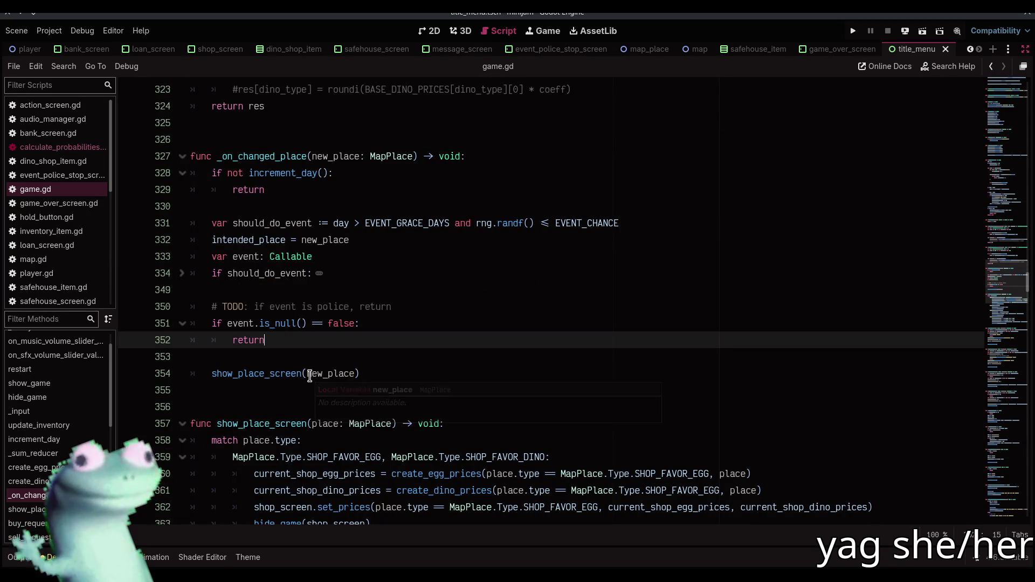
# - Unfold the should_do_event block at line 334 and highlight every use of the event variable
pyautogui.click(181, 274)
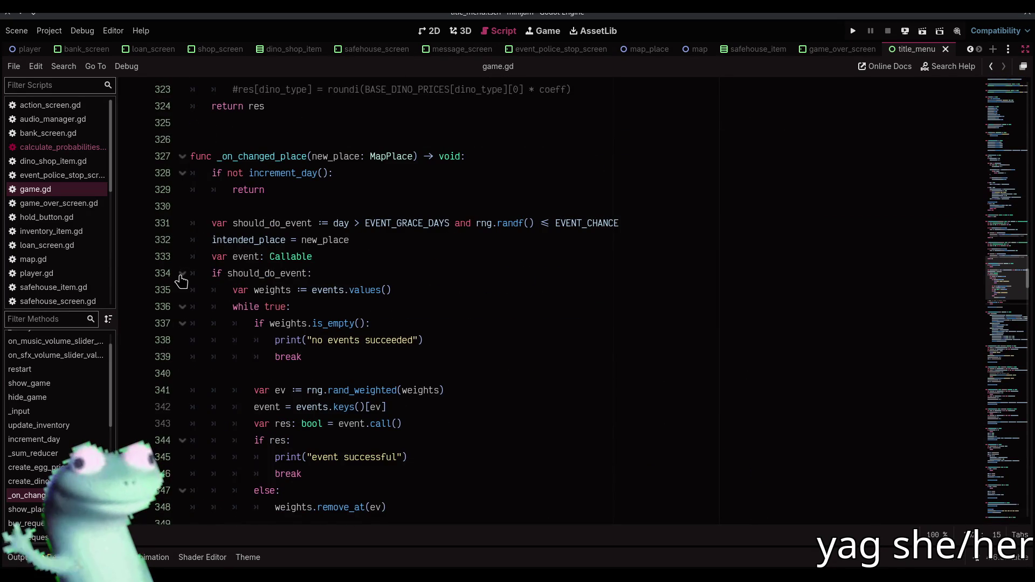
pyautogui.click(182, 274)
pyautogui.click(183, 274)
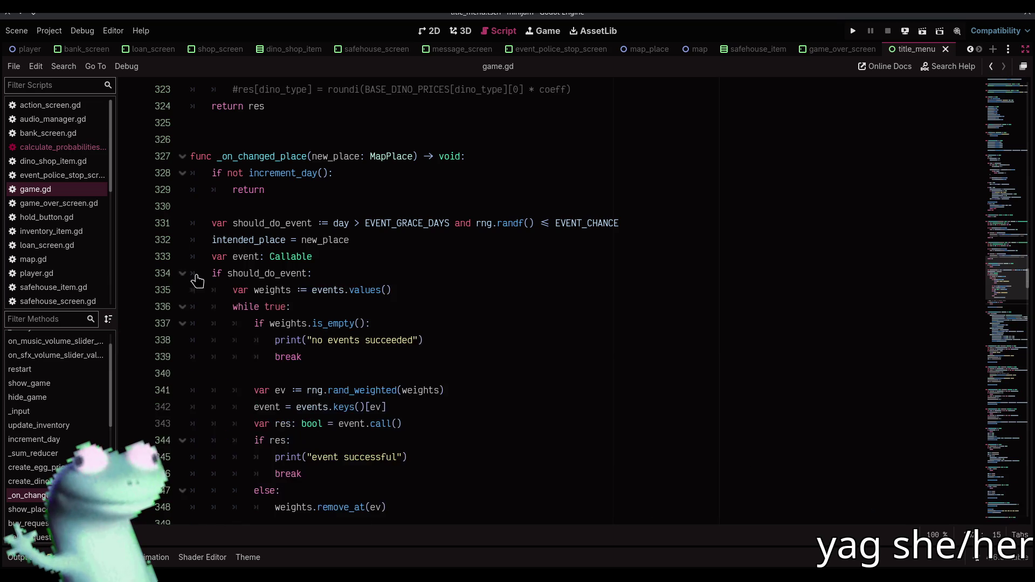
pyautogui.scroll(-2, 399, 330)
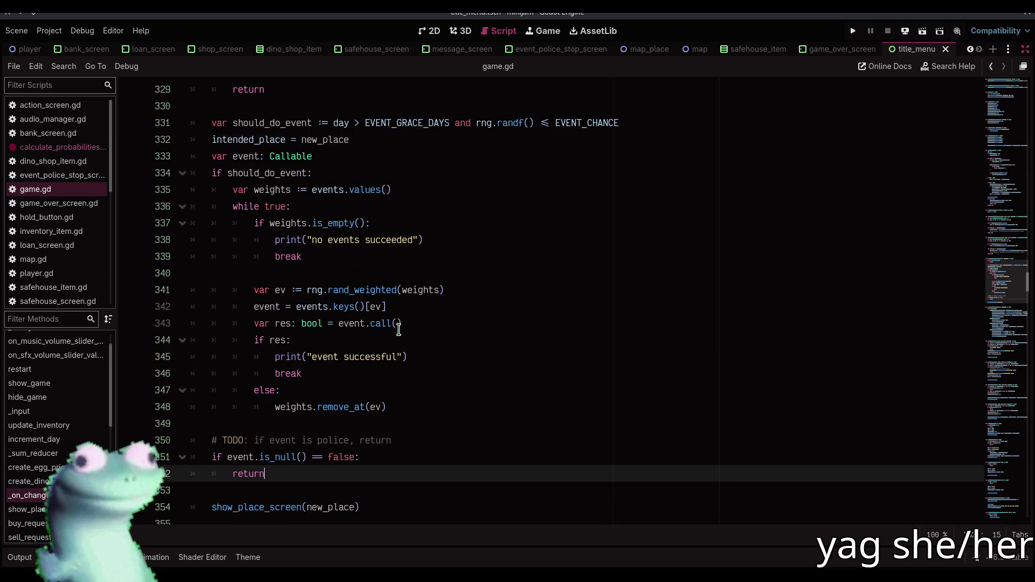
pyautogui.doubleClick(247, 156)
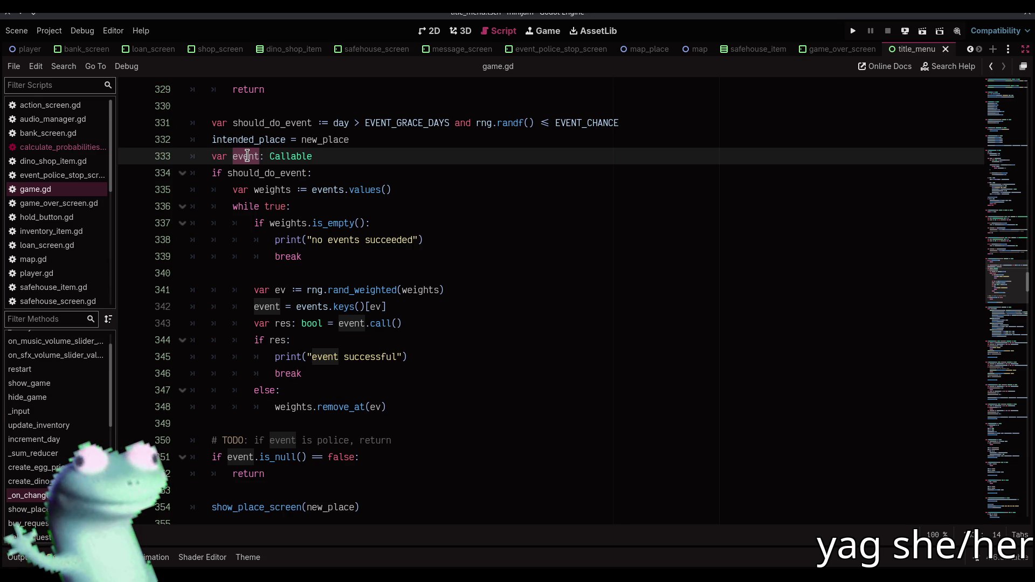
pyautogui.hotkey('alt', 'Tab')
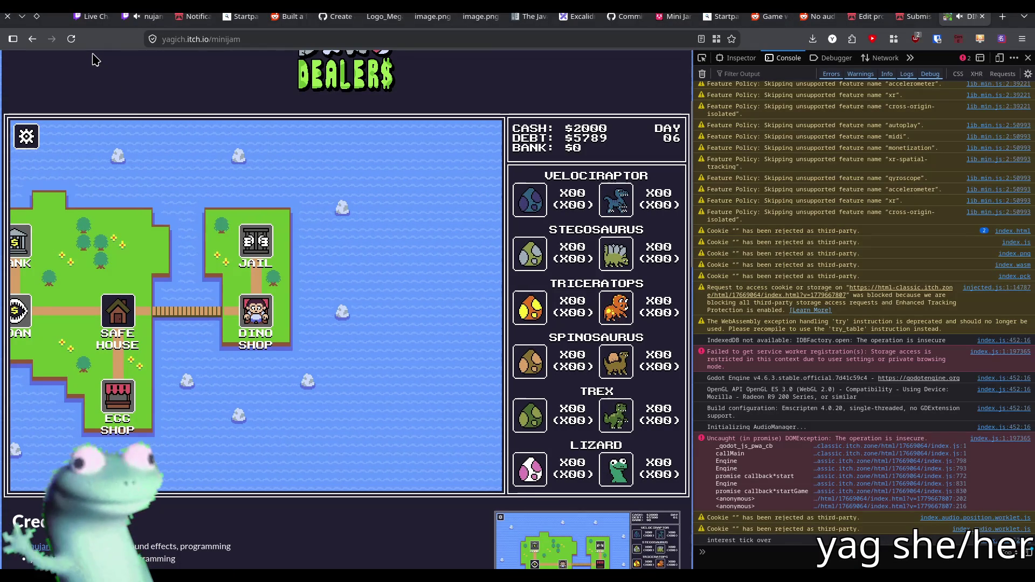
# - Reload the itch.io page and start a new Dino Dealers run on the new build
pyautogui.click(74, 43)
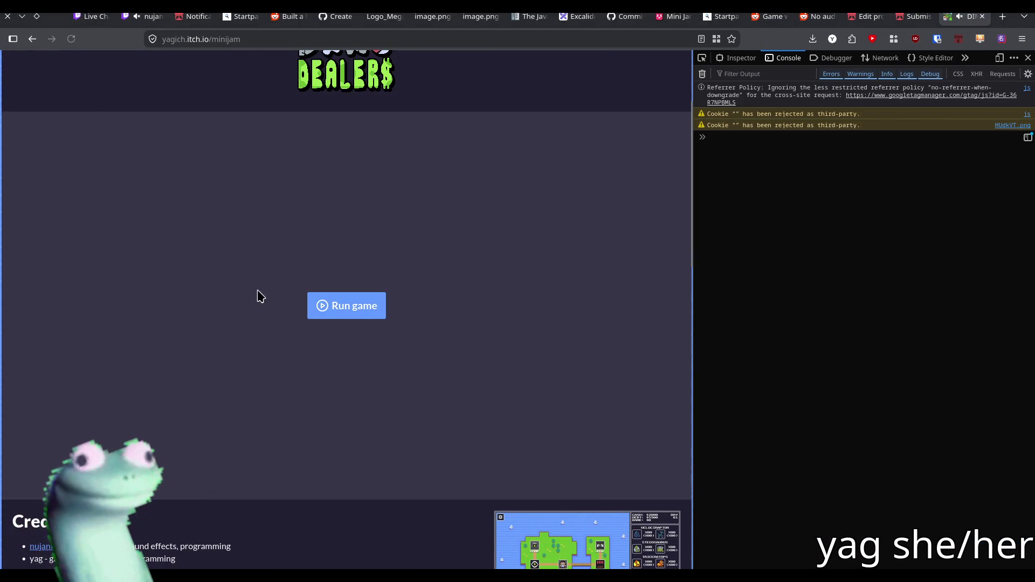
pyautogui.click(330, 303)
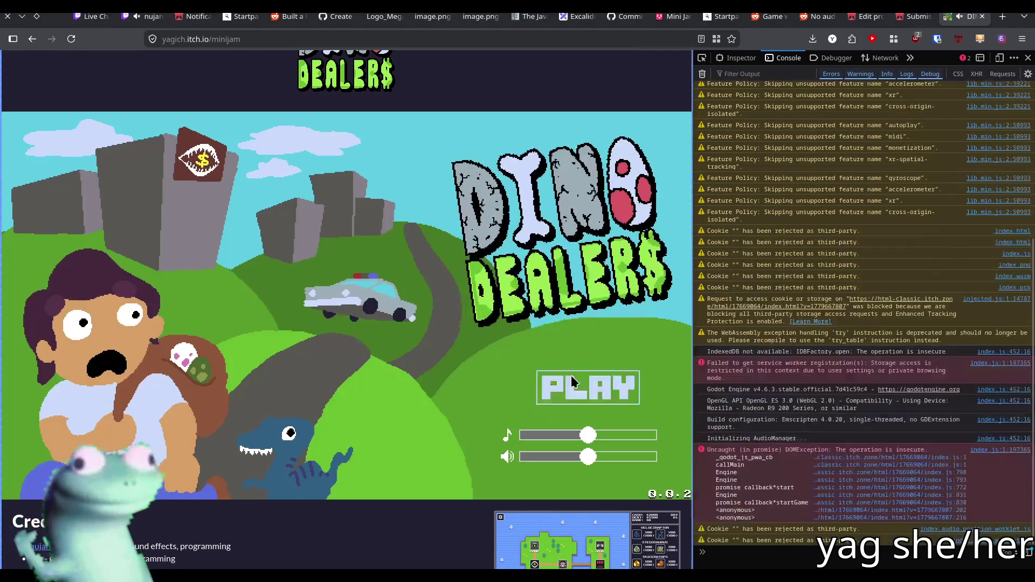
pyautogui.click(573, 381)
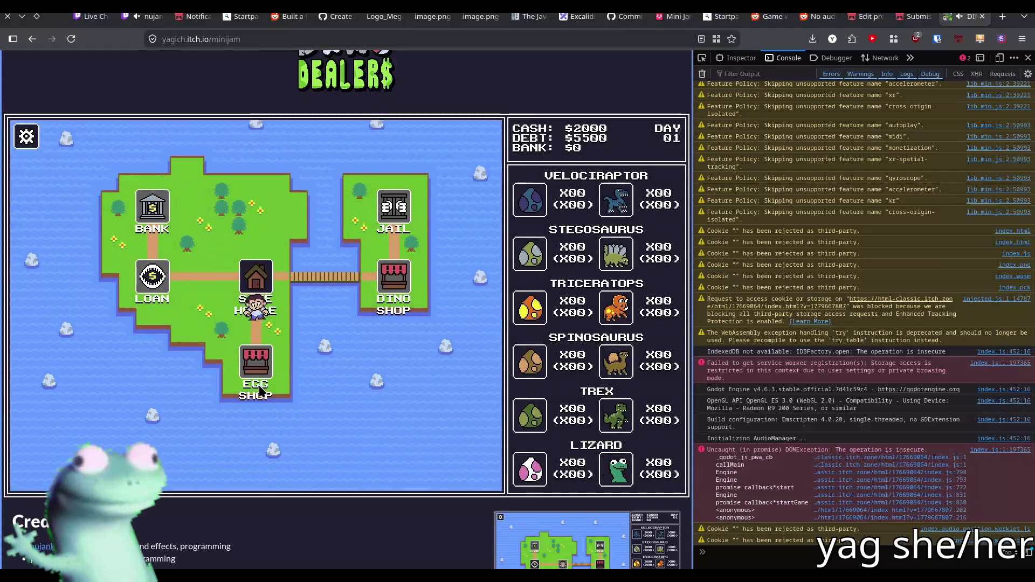
# - Alternate between the Egg Shop and Safe House until a Stegosaurus egg is found
pyautogui.click(260, 390)
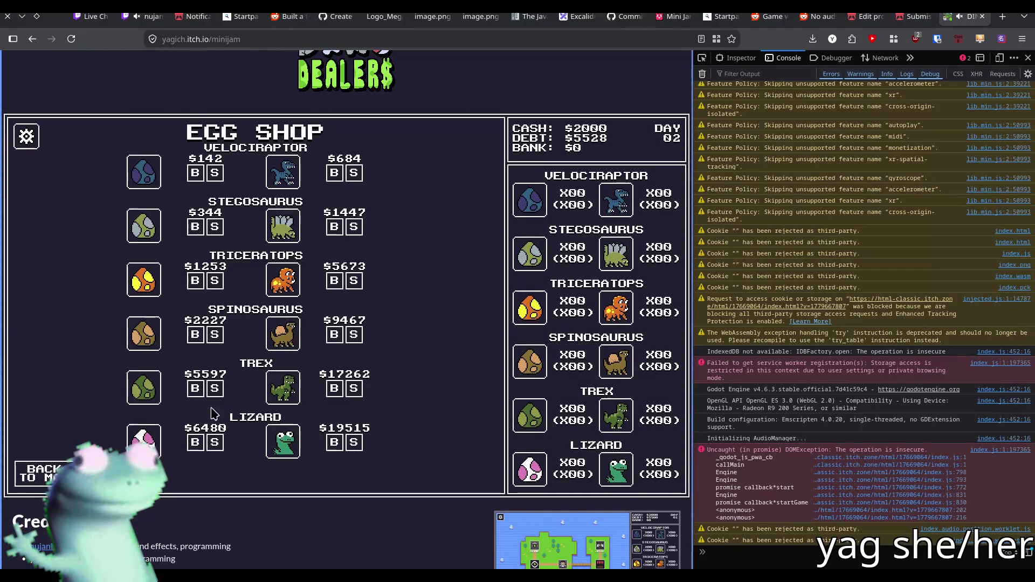
pyautogui.click(35, 474)
pyautogui.click(256, 273)
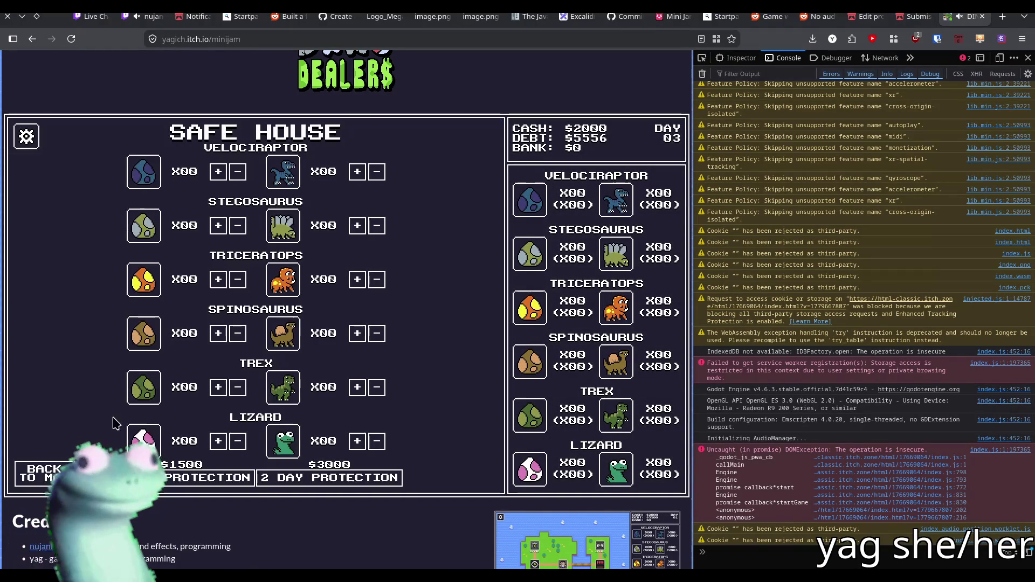
pyautogui.click(35, 475)
pyautogui.click(255, 367)
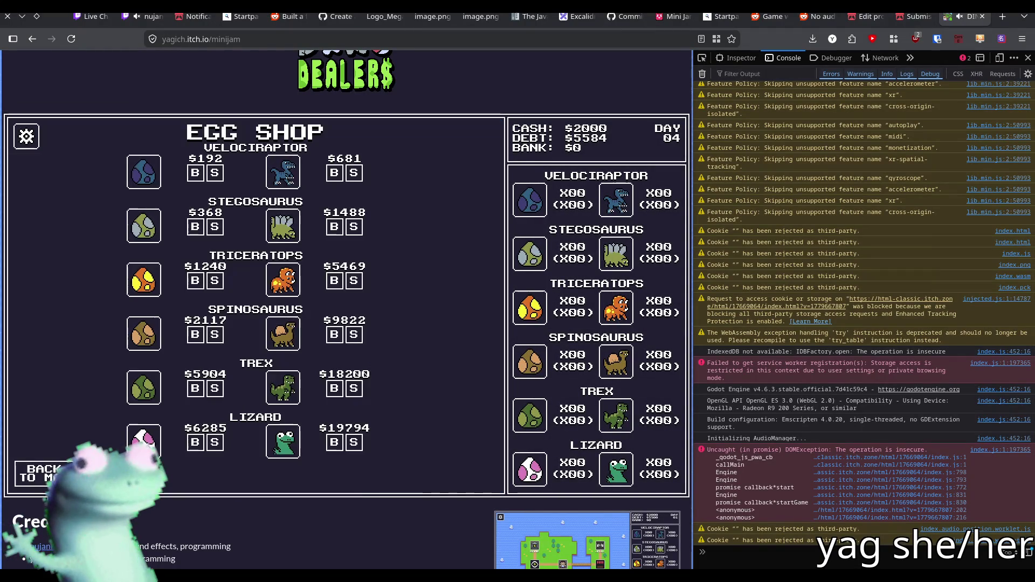
pyautogui.click(35, 474)
pyautogui.click(255, 281)
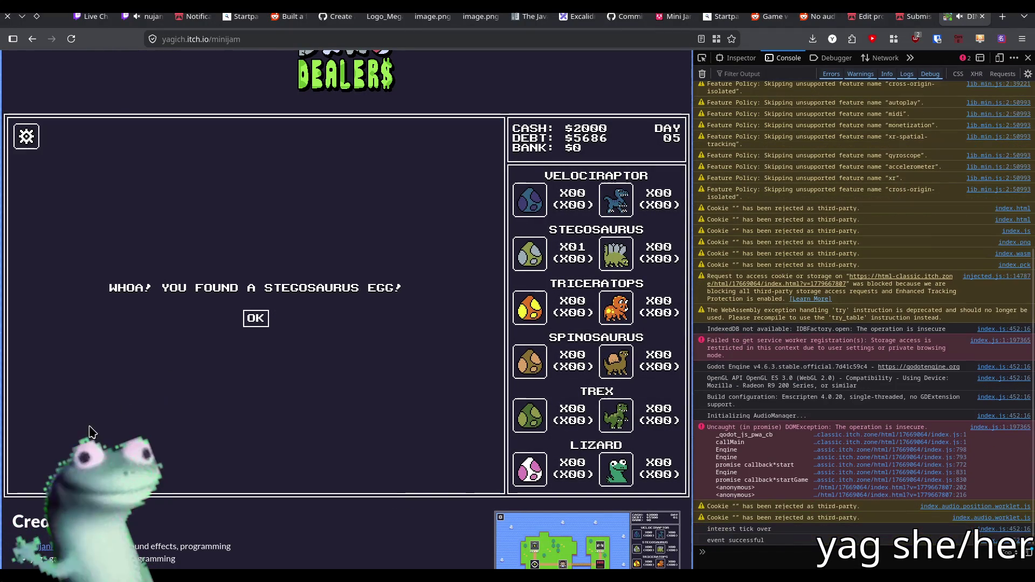
pyautogui.click(259, 317)
# - Keep travelling through the shops to day 9, hitting a broken-egg event and $167 dropped cash
pyautogui.click(43, 475)
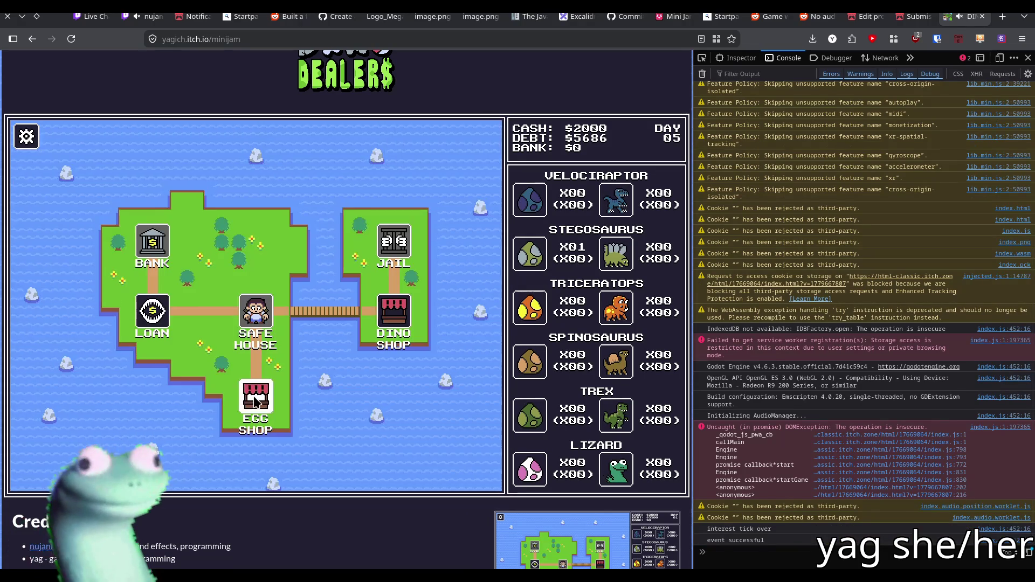
pyautogui.click(254, 399)
pyautogui.click(248, 325)
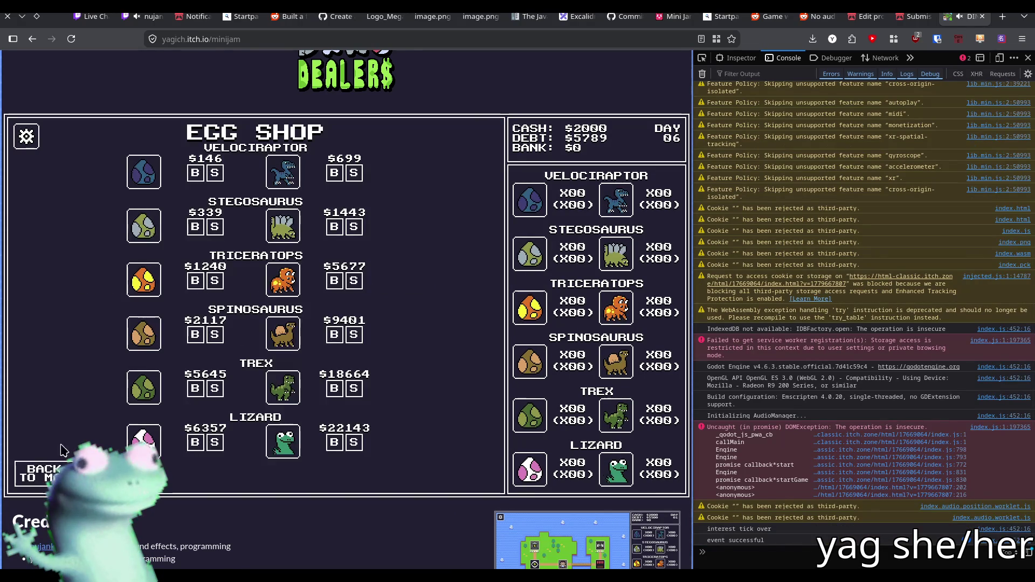
pyautogui.click(35, 476)
pyautogui.click(271, 227)
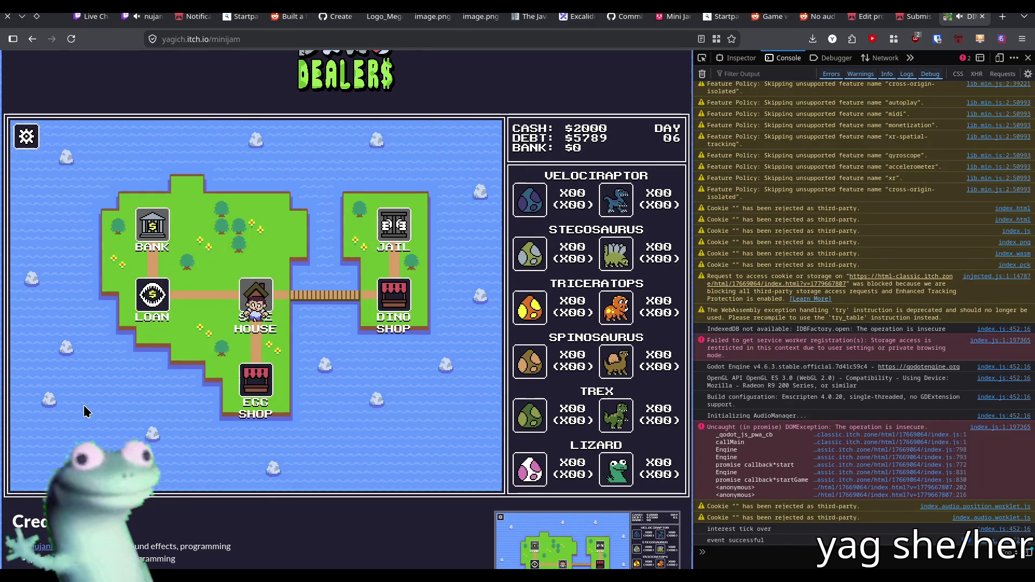
pyautogui.click(39, 476)
pyautogui.click(393, 308)
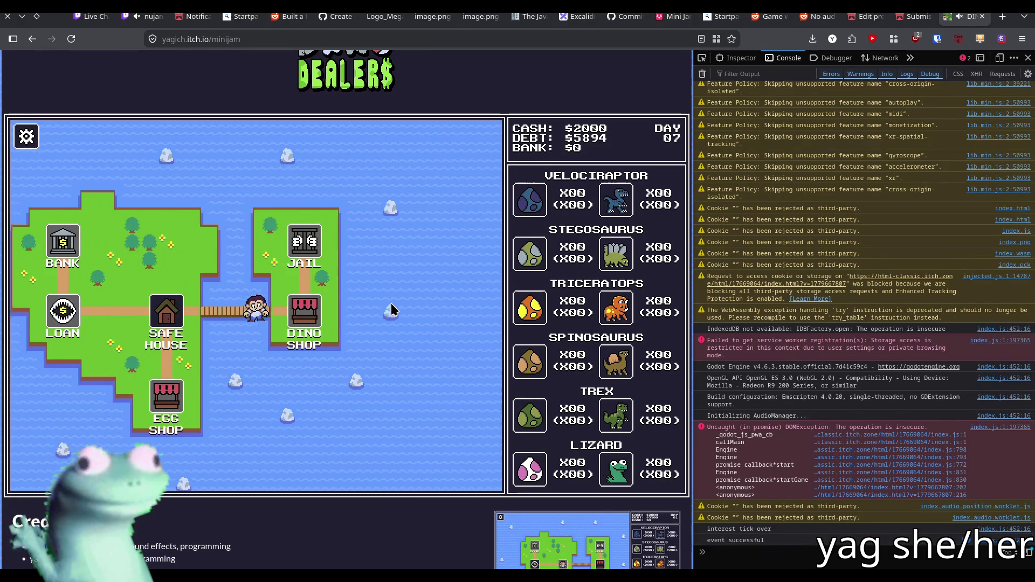
pyautogui.click(257, 318)
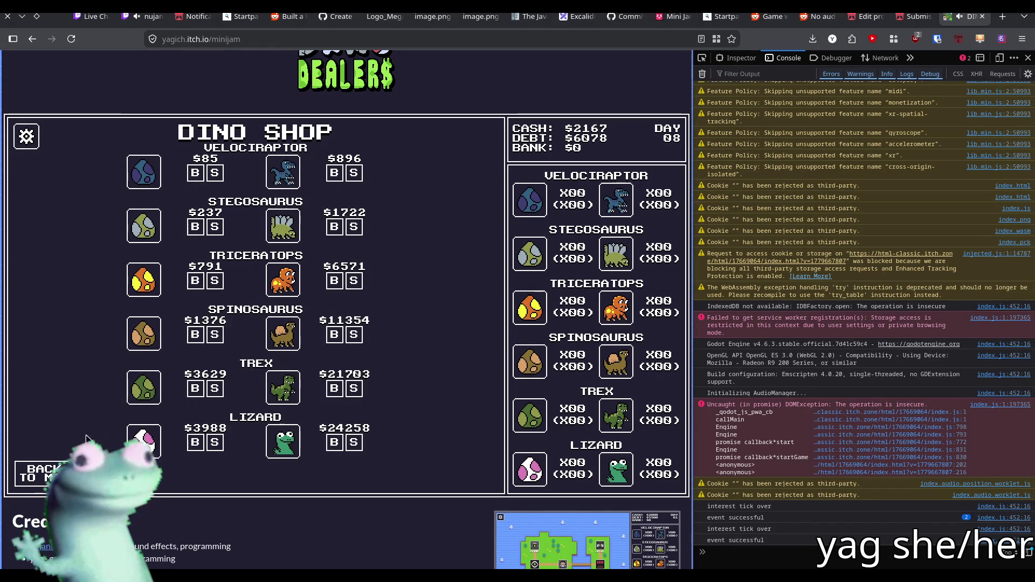
pyautogui.click(39, 475)
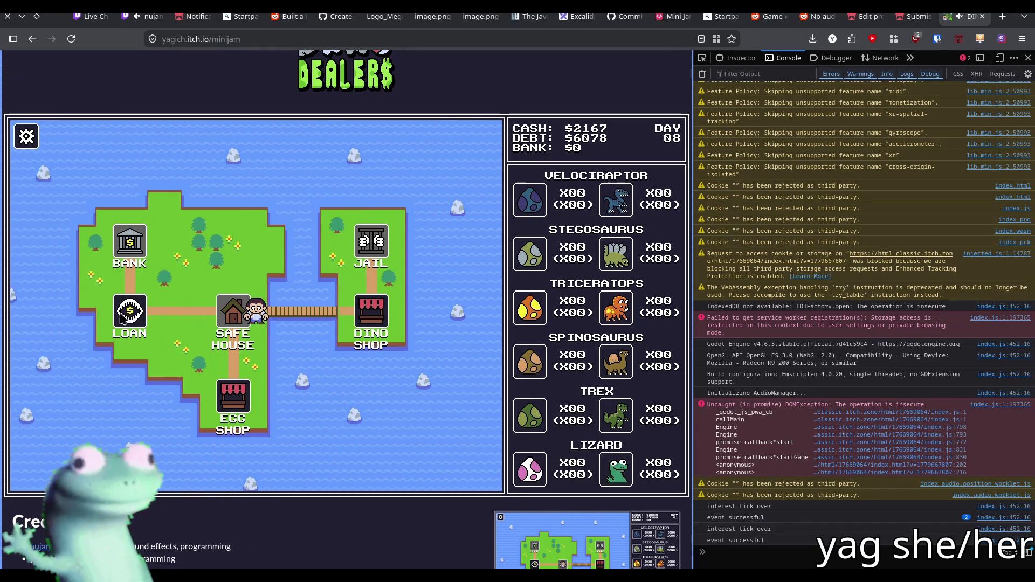
pyautogui.click(38, 475)
pyautogui.click(239, 393)
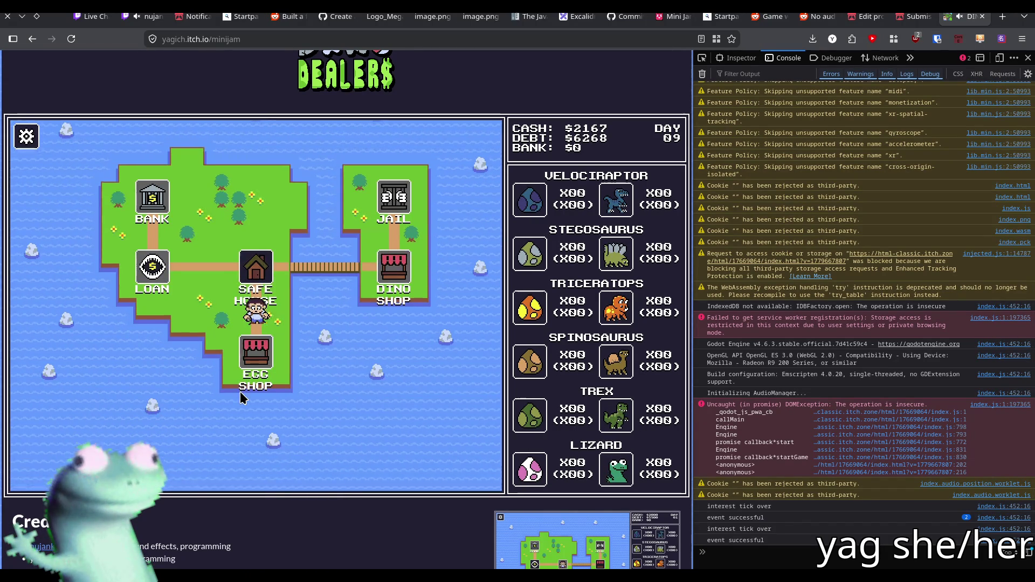
# - Keep alternating Safe House and Egg Shop visits, then sell a found Velociraptor egg
pyautogui.click(39, 473)
pyautogui.click(250, 240)
pyautogui.click(39, 475)
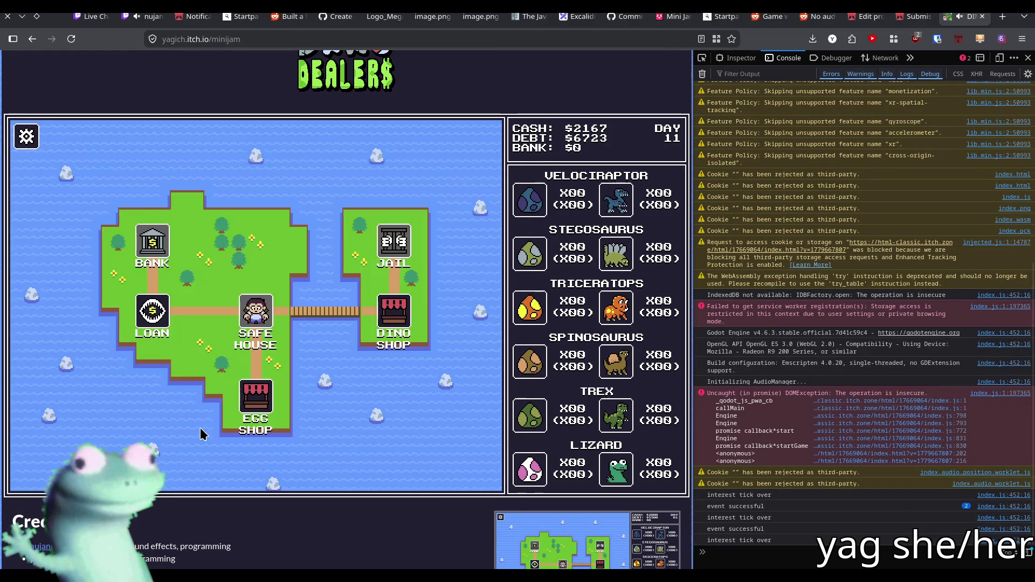
pyautogui.click(239, 402)
pyautogui.click(39, 474)
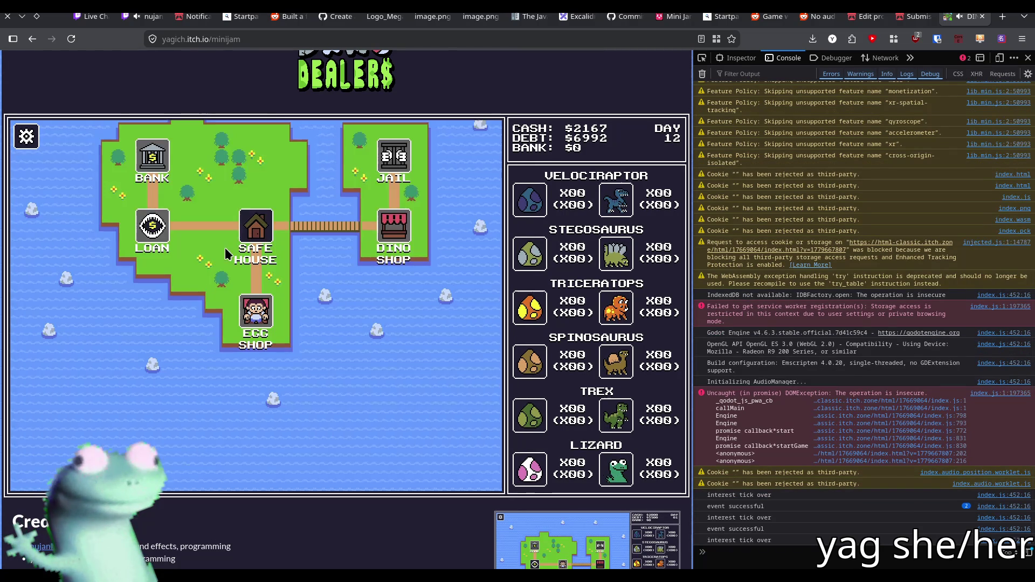
pyautogui.click(264, 227)
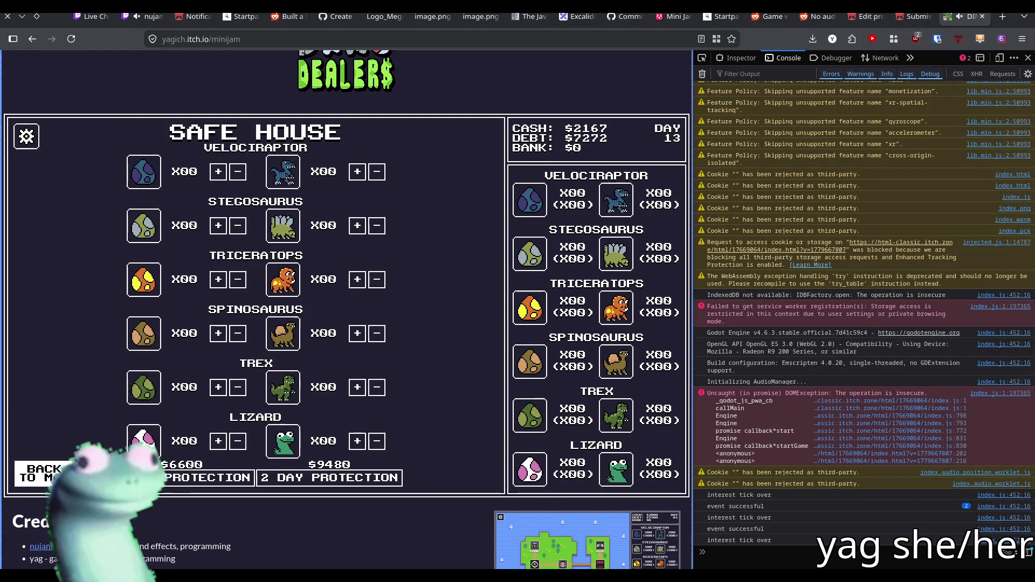
pyautogui.click(39, 474)
pyautogui.click(245, 395)
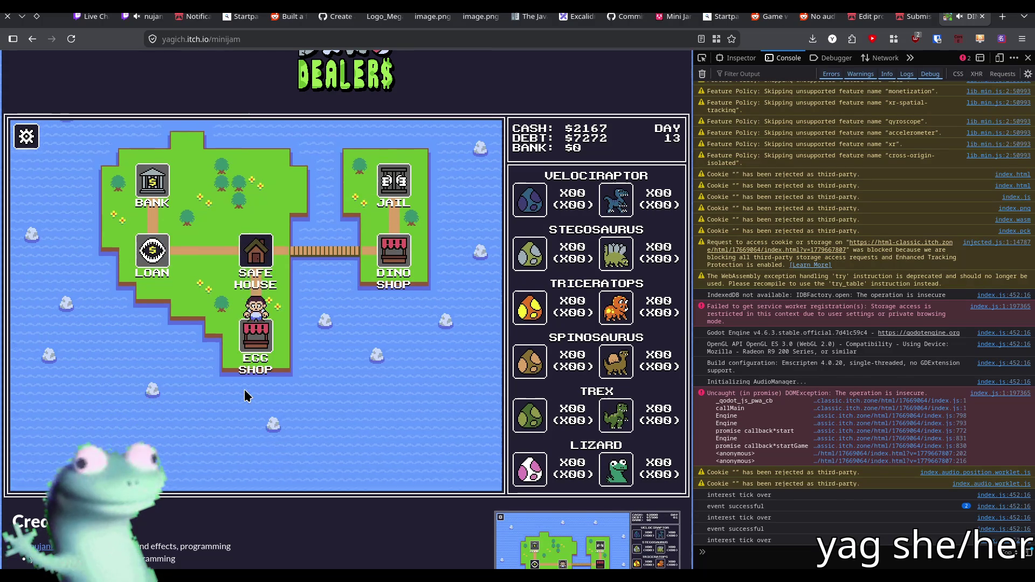
pyautogui.click(257, 318)
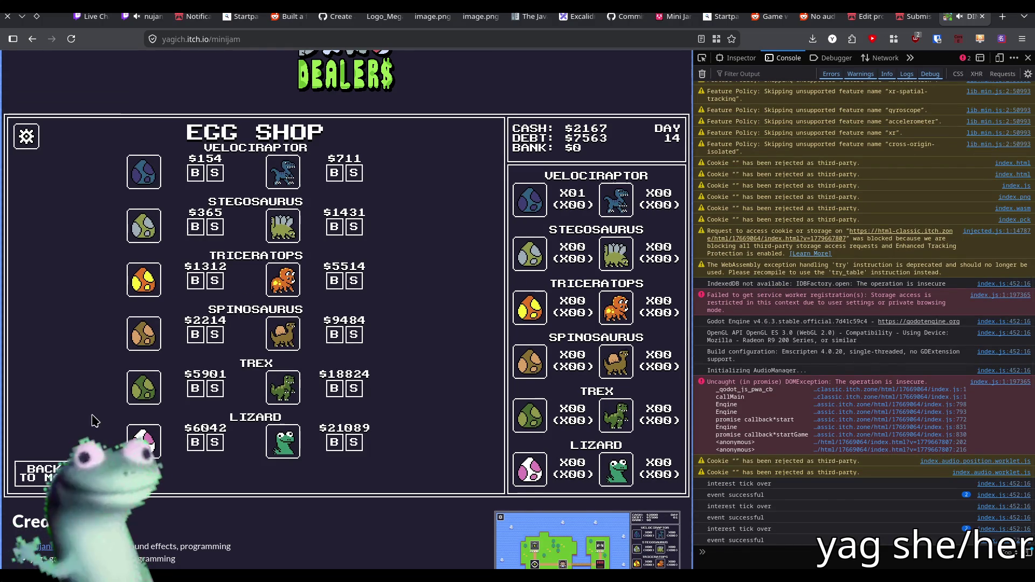
pyautogui.click(214, 173)
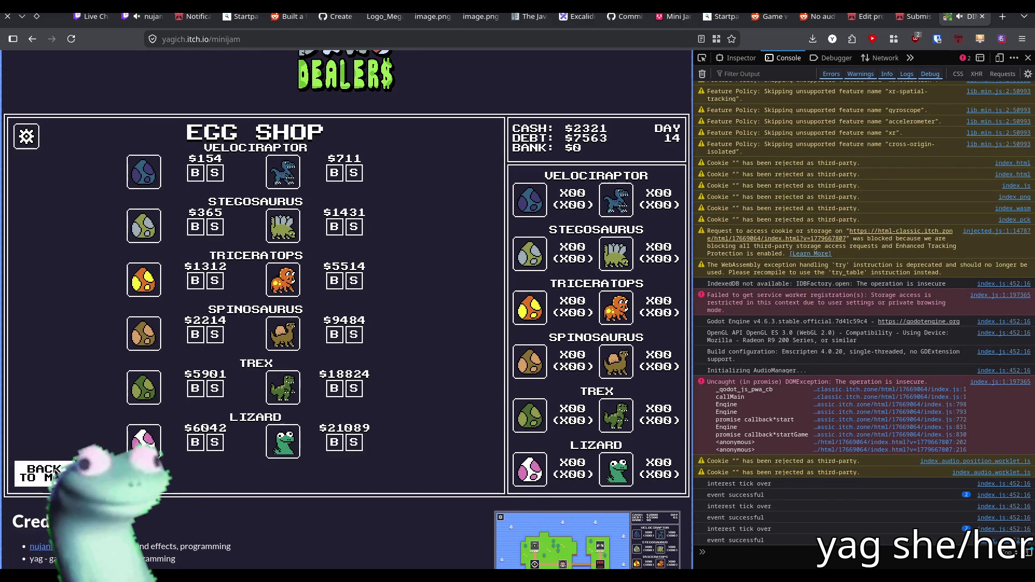
pyautogui.click(43, 474)
# - Continue shuttling between Safe House and Egg Shop, collecting a found-money event
pyautogui.click(242, 233)
pyautogui.click(43, 473)
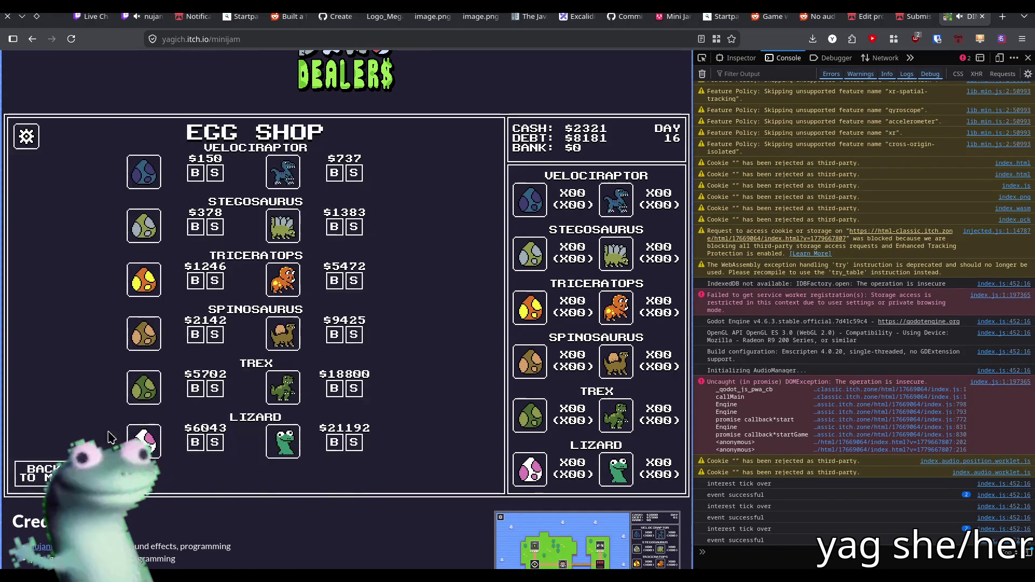
pyautogui.click(48, 472)
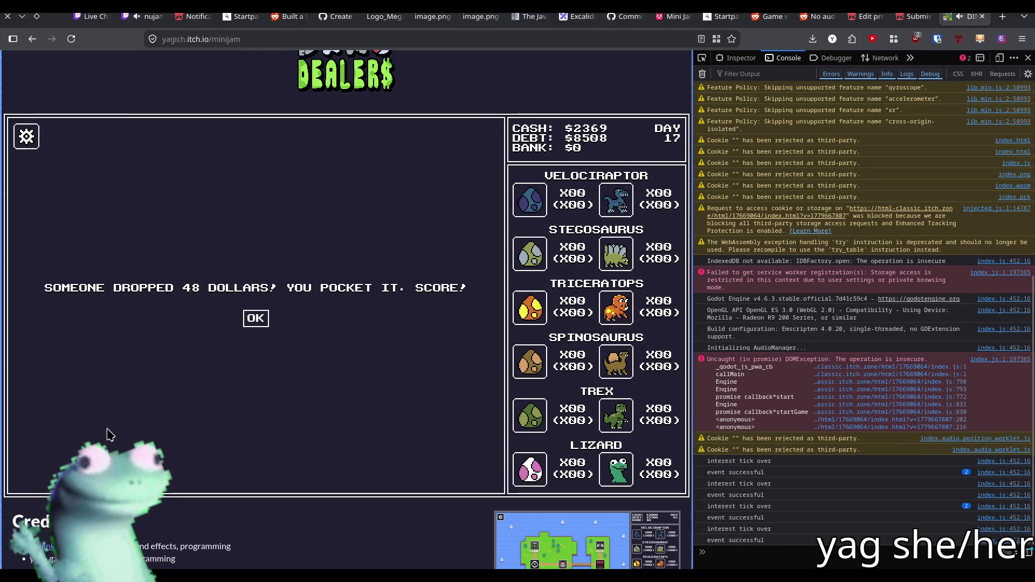
pyautogui.click(63, 464)
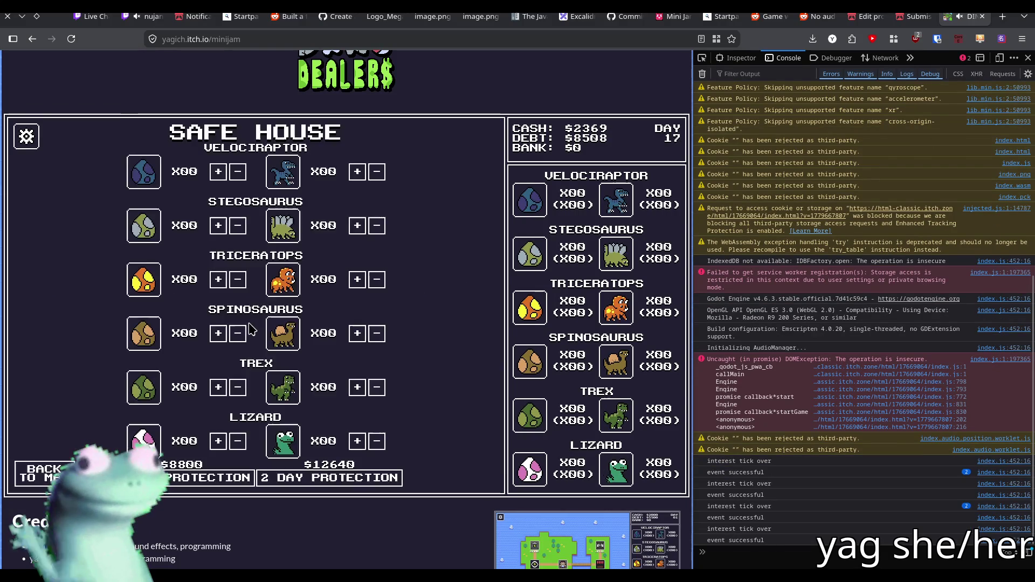
pyautogui.click(48, 473)
pyautogui.click(249, 399)
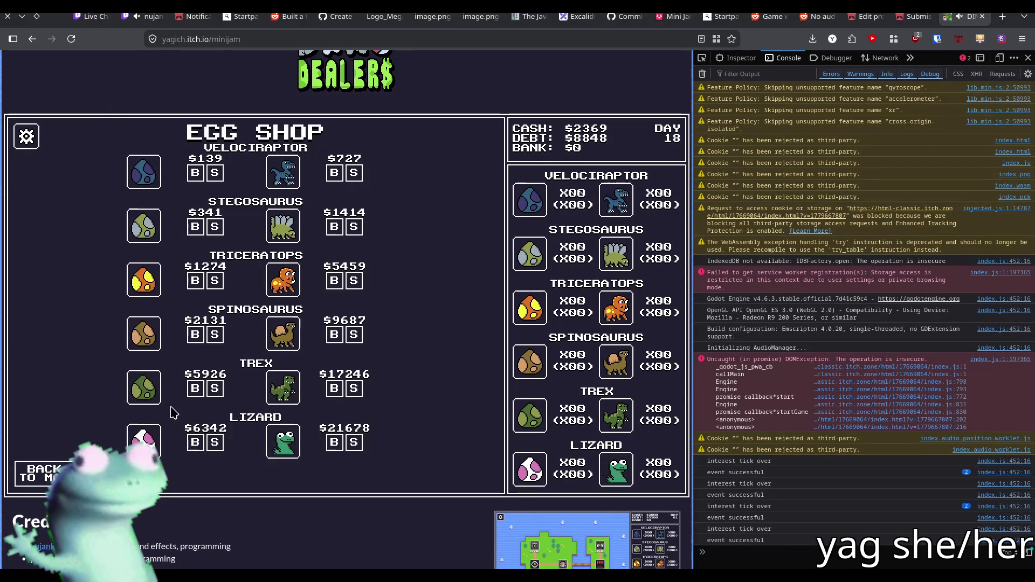
pyautogui.click(48, 474)
pyautogui.click(266, 228)
pyautogui.click(48, 474)
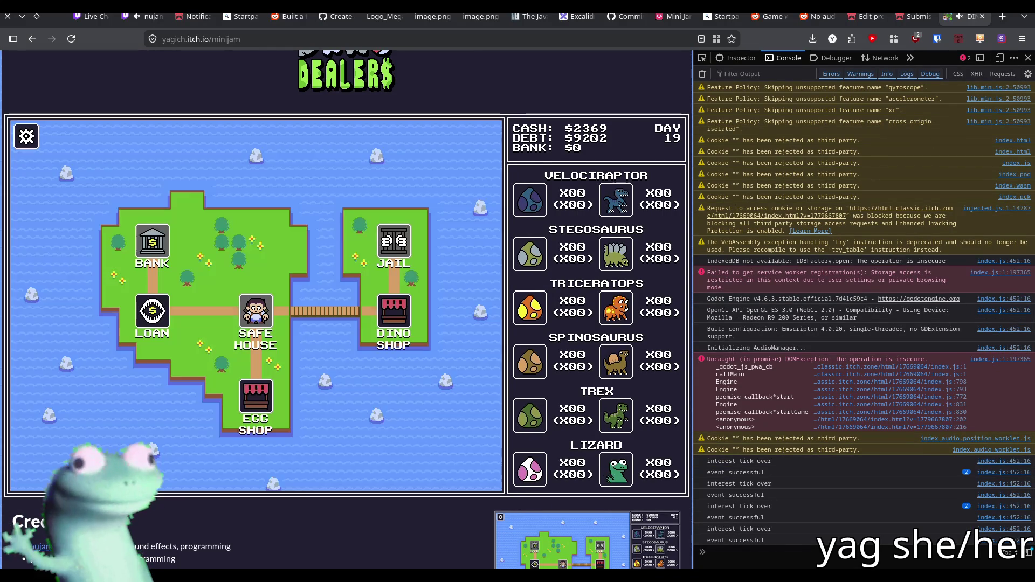
pyautogui.click(242, 403)
pyautogui.click(49, 473)
# - Keep alternating Safe House and Egg Shop visits until a new-friend event appears
pyautogui.click(255, 275)
pyautogui.click(48, 473)
pyautogui.click(262, 402)
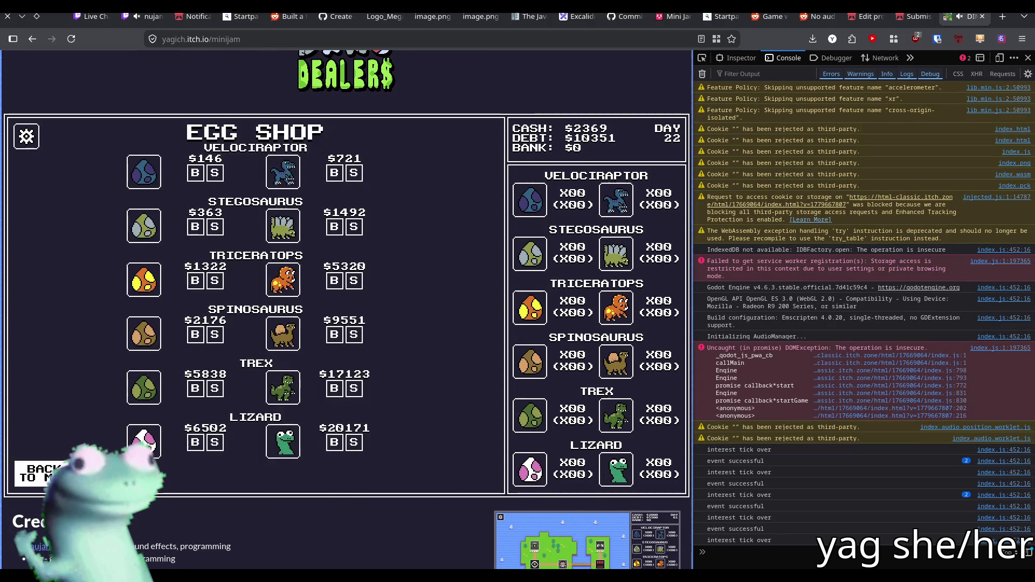
pyautogui.click(48, 473)
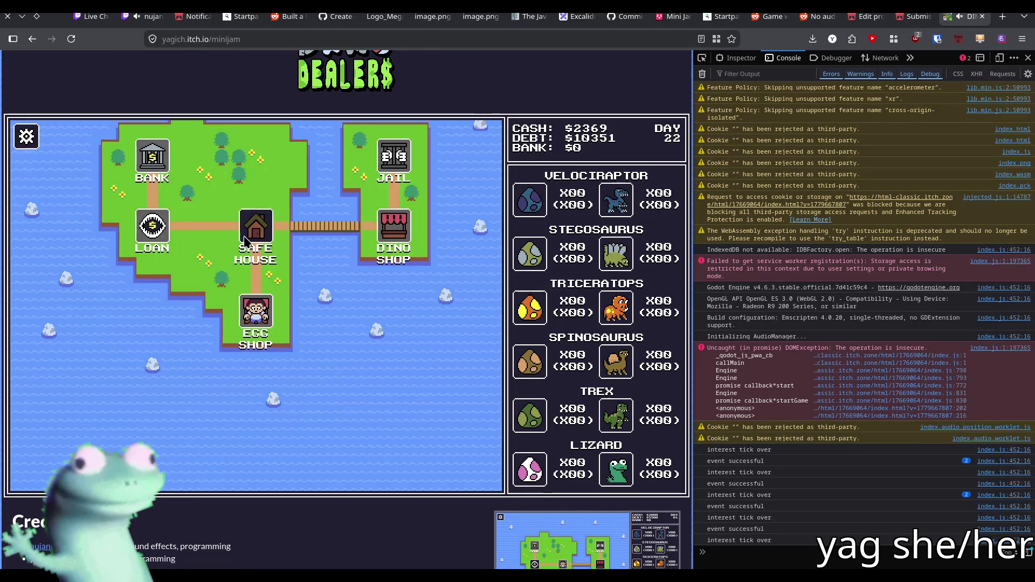
pyautogui.click(252, 232)
pyautogui.click(48, 474)
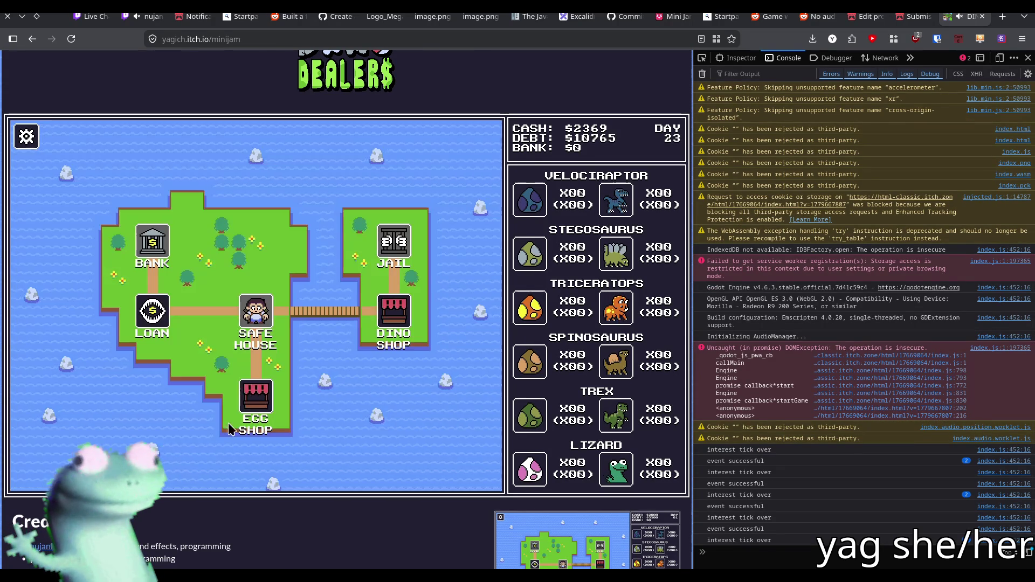
pyautogui.click(257, 398)
pyautogui.click(49, 473)
pyautogui.click(253, 237)
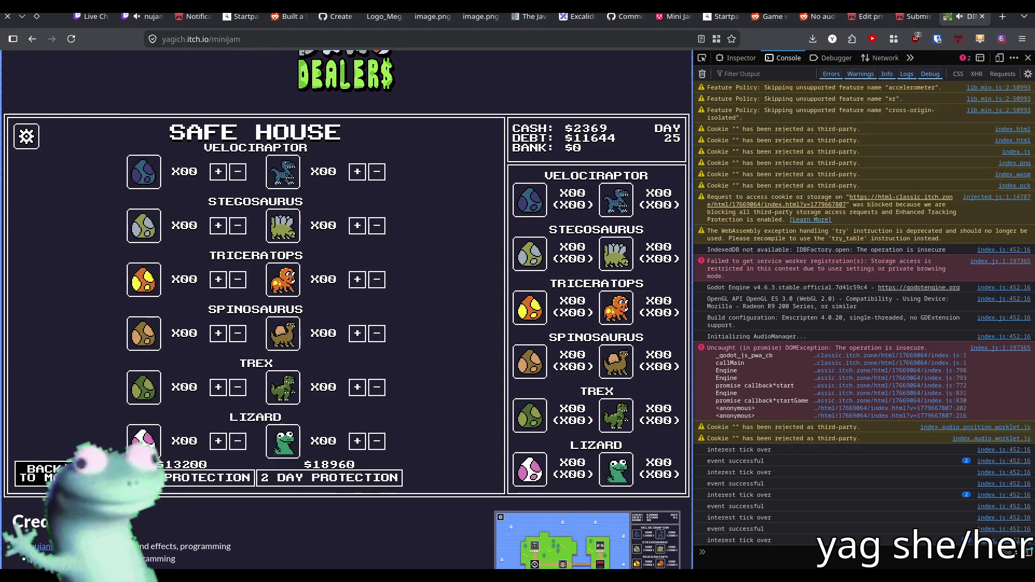
pyautogui.click(49, 473)
pyautogui.click(266, 403)
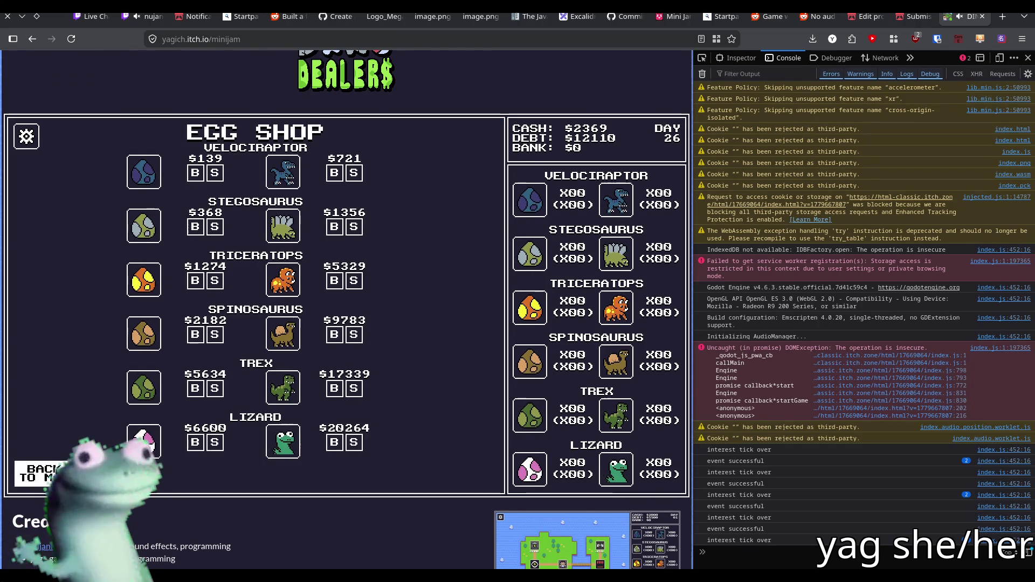
pyautogui.click(49, 473)
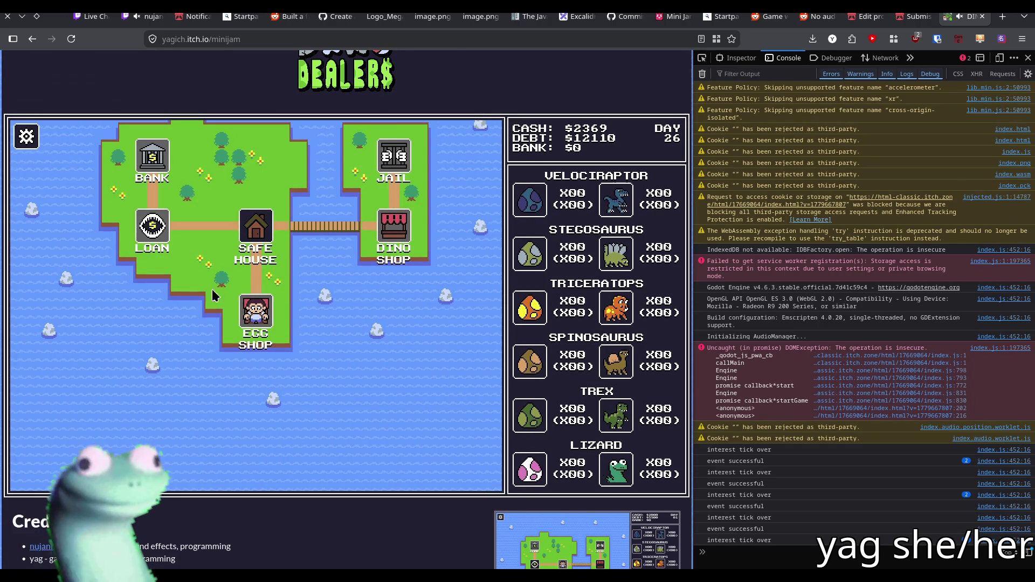
pyautogui.click(256, 226)
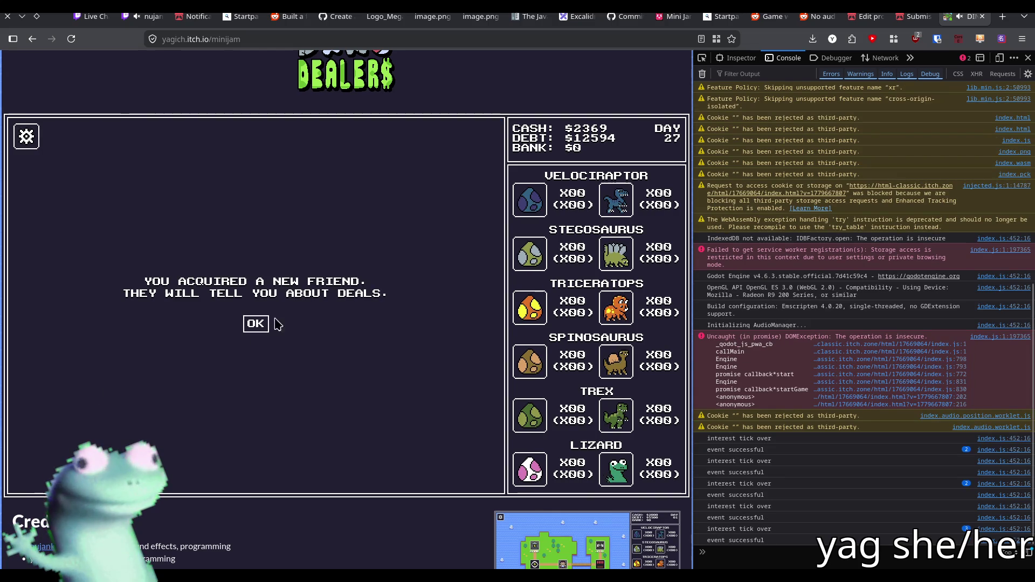
pyautogui.click(257, 323)
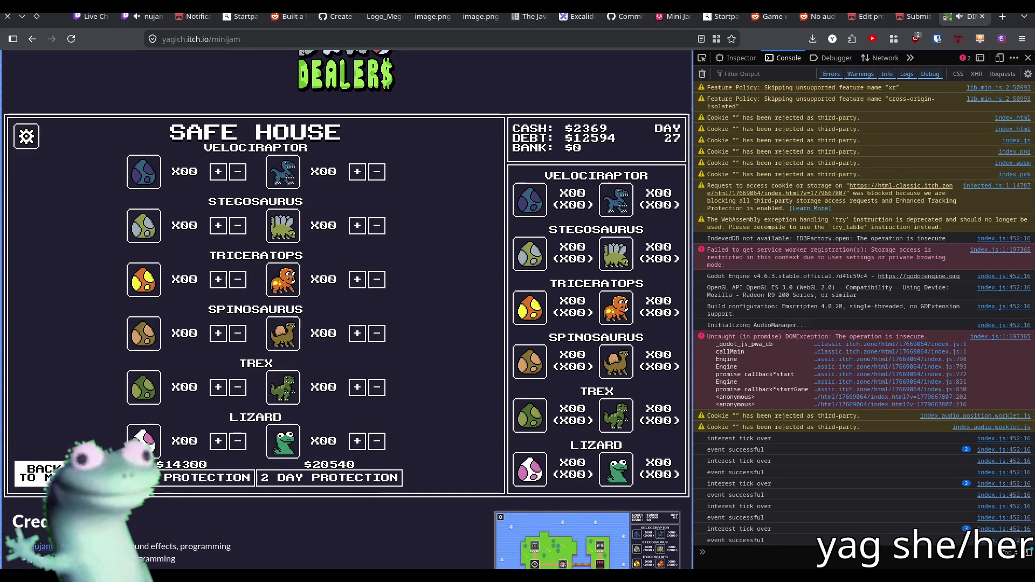
pyautogui.click(41, 474)
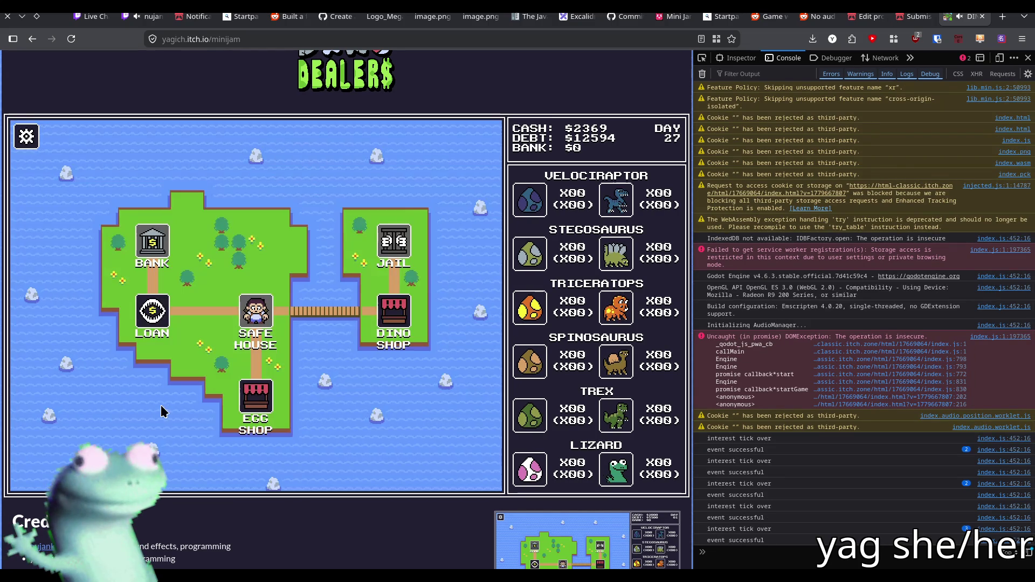
# - Sell a found Spinosaurus egg, reach the day-30 score of $-9598, and restart
pyautogui.click(253, 391)
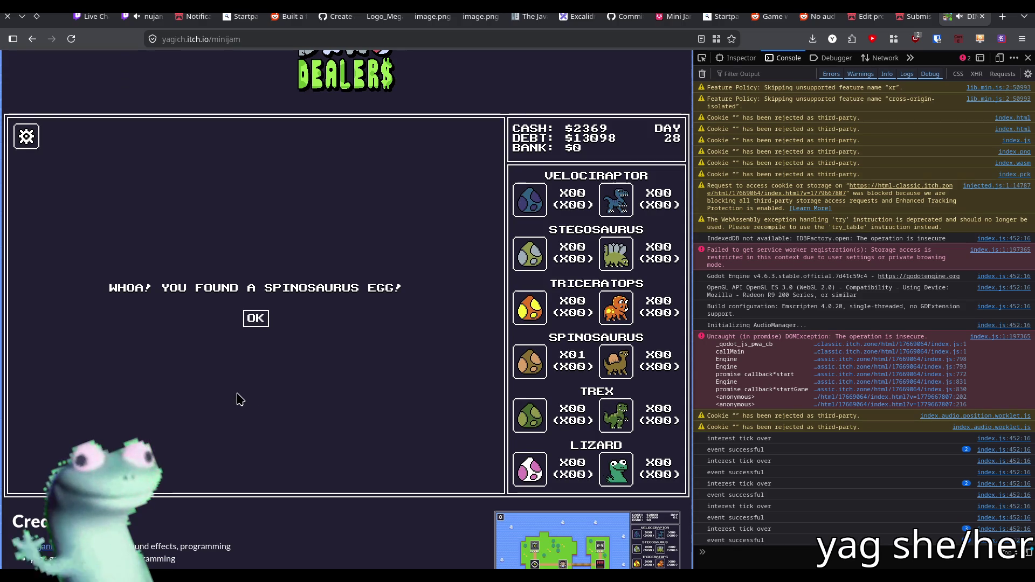
pyautogui.click(258, 321)
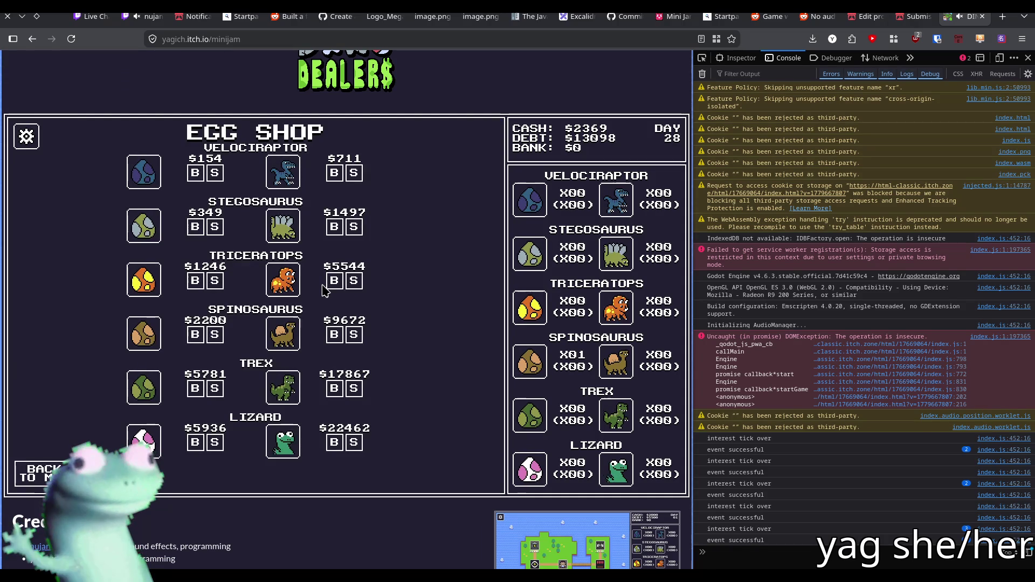
pyautogui.click(216, 336)
pyautogui.click(40, 474)
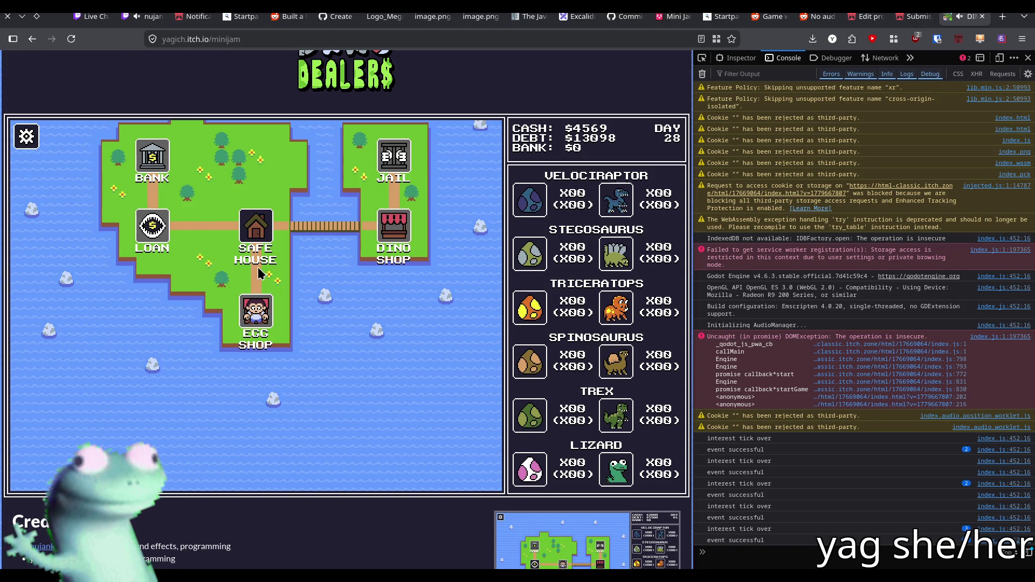
pyautogui.click(256, 312)
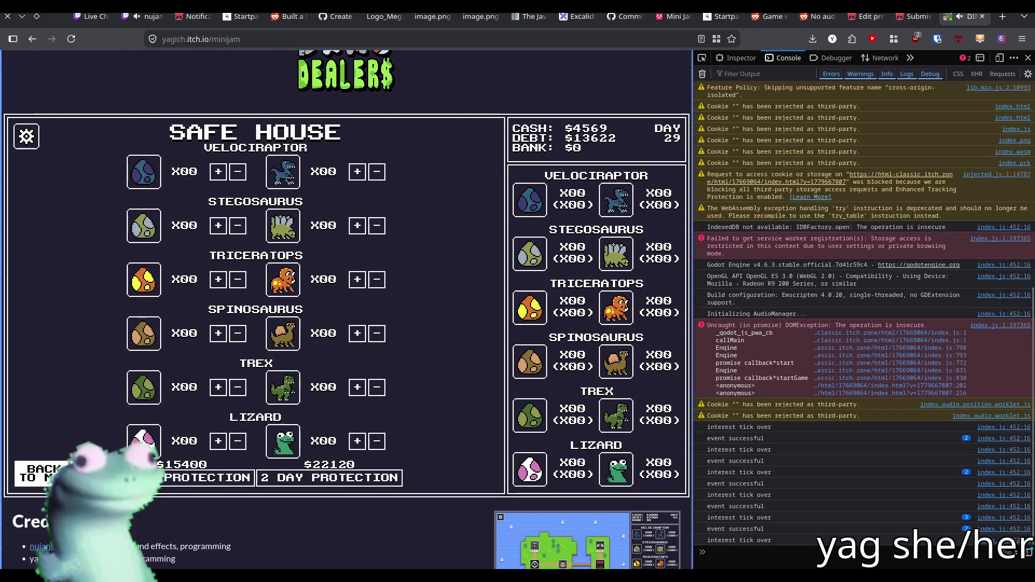
pyautogui.click(41, 475)
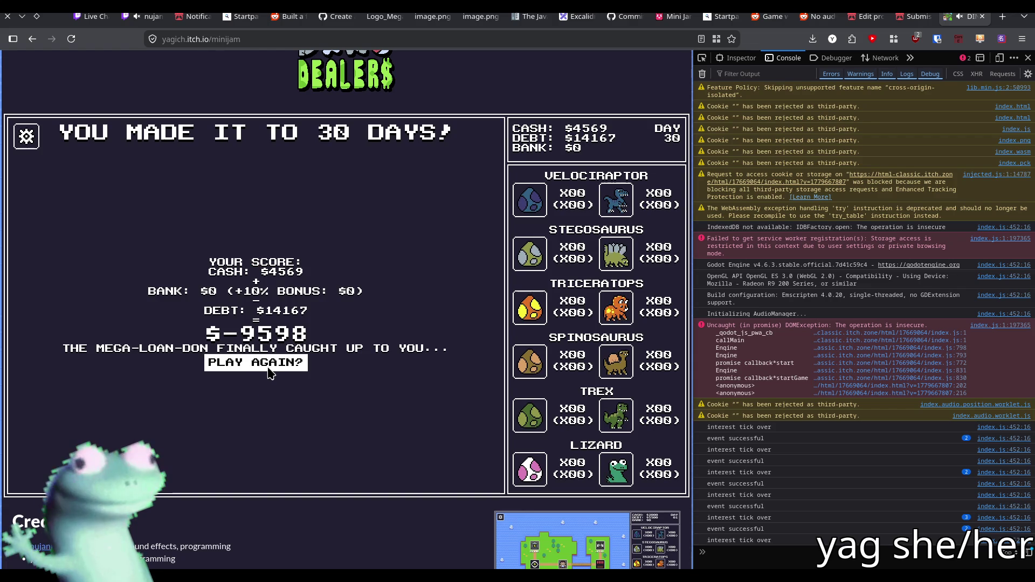
pyautogui.click(267, 361)
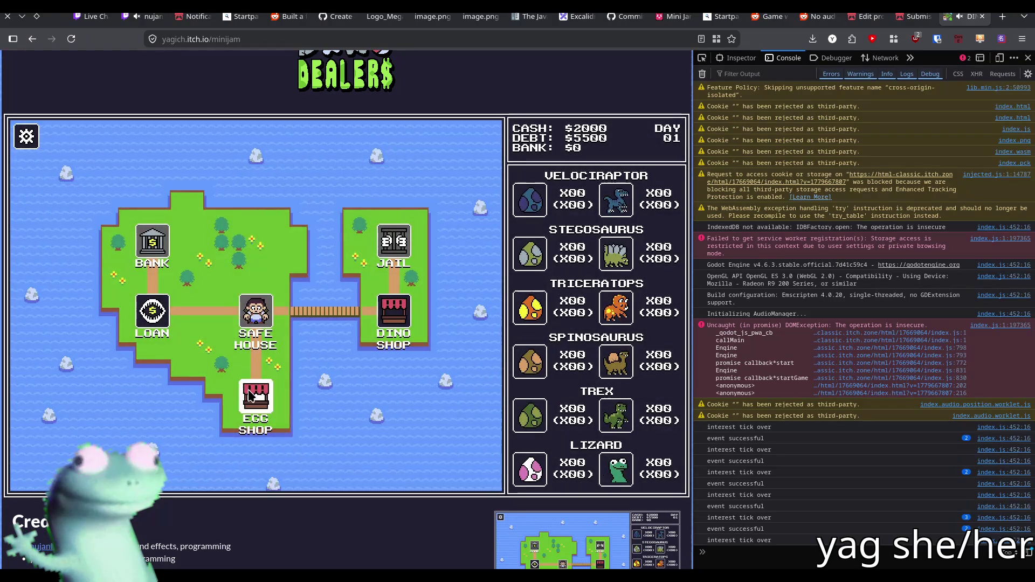
# - Begin the fresh run alternating Egg Shop and Safe House, passing a dropped-dollars event
pyautogui.click(248, 389)
pyautogui.click(40, 475)
pyautogui.click(233, 264)
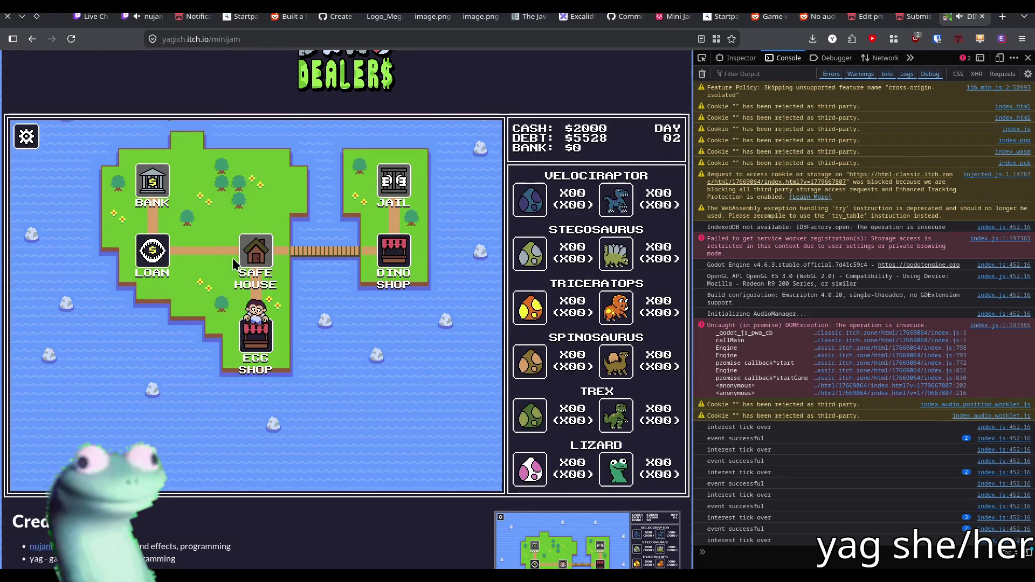
pyautogui.click(40, 474)
pyautogui.click(237, 402)
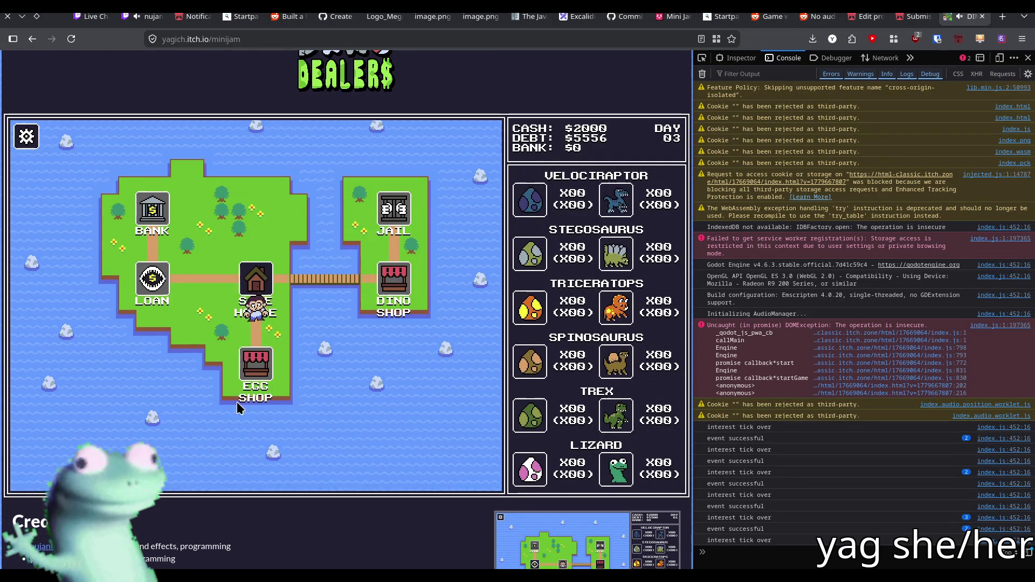
pyautogui.click(255, 318)
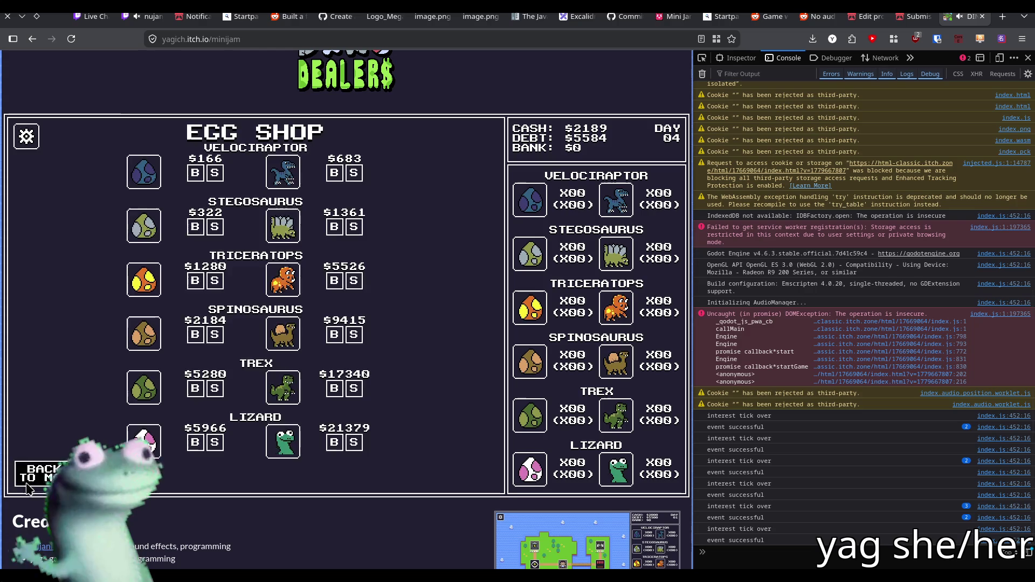
pyautogui.click(41, 474)
pyautogui.click(253, 259)
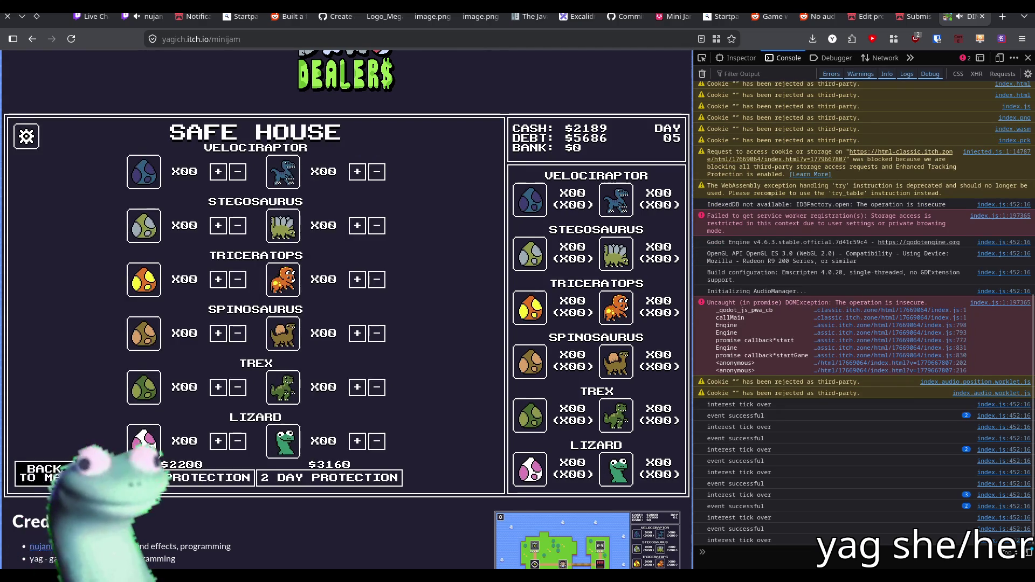
pyautogui.click(40, 474)
# - Continue the shop circuit through a dropped 47 dollars event and a robbery
pyautogui.click(256, 372)
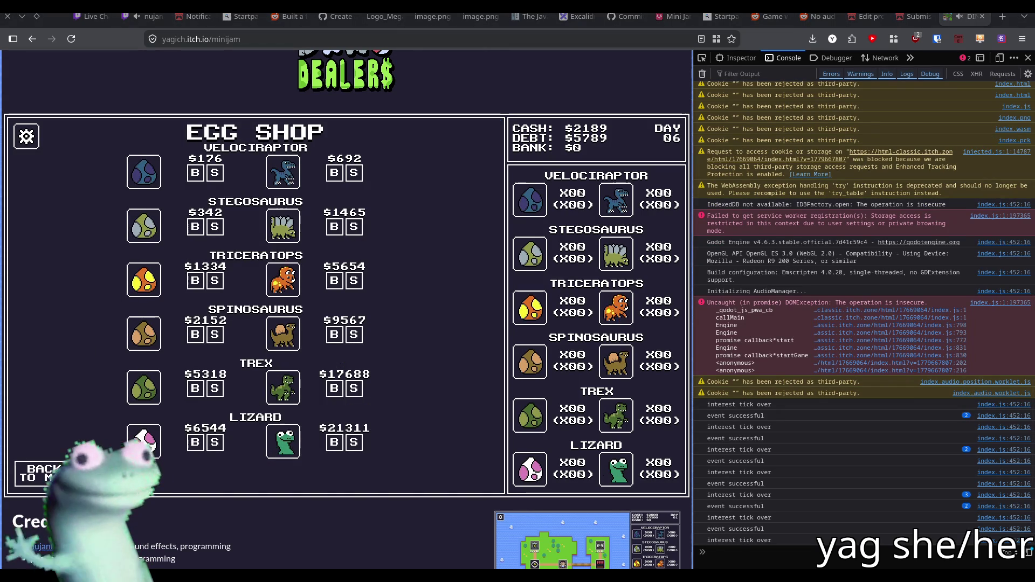
pyautogui.click(16, 473)
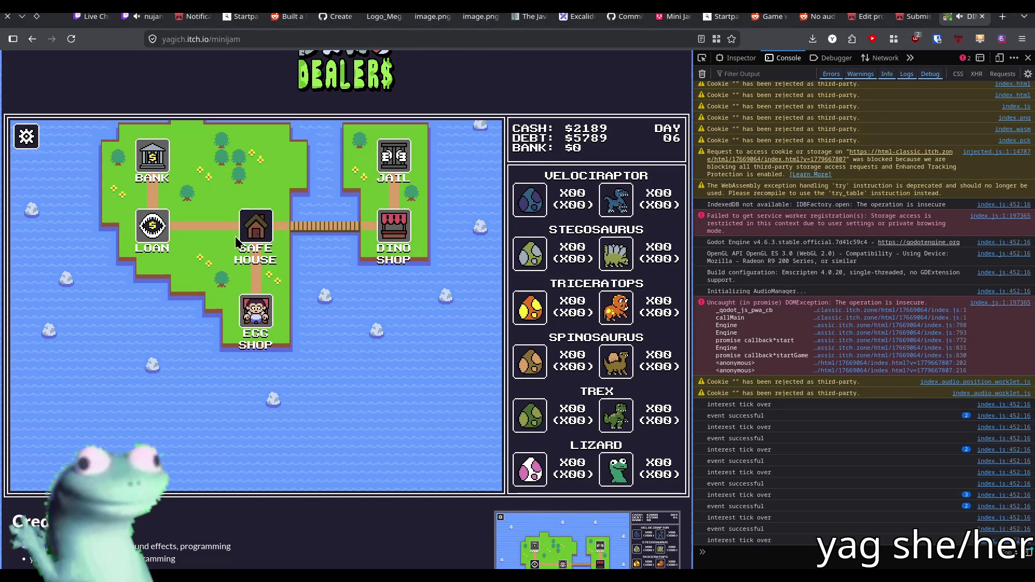
pyautogui.click(175, 291)
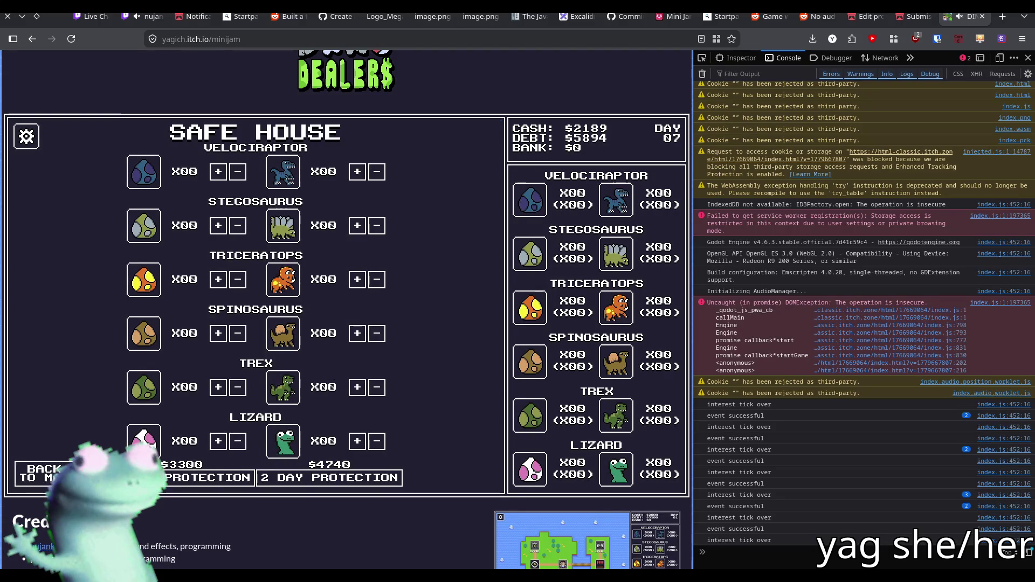
pyautogui.click(32, 473)
pyautogui.click(246, 414)
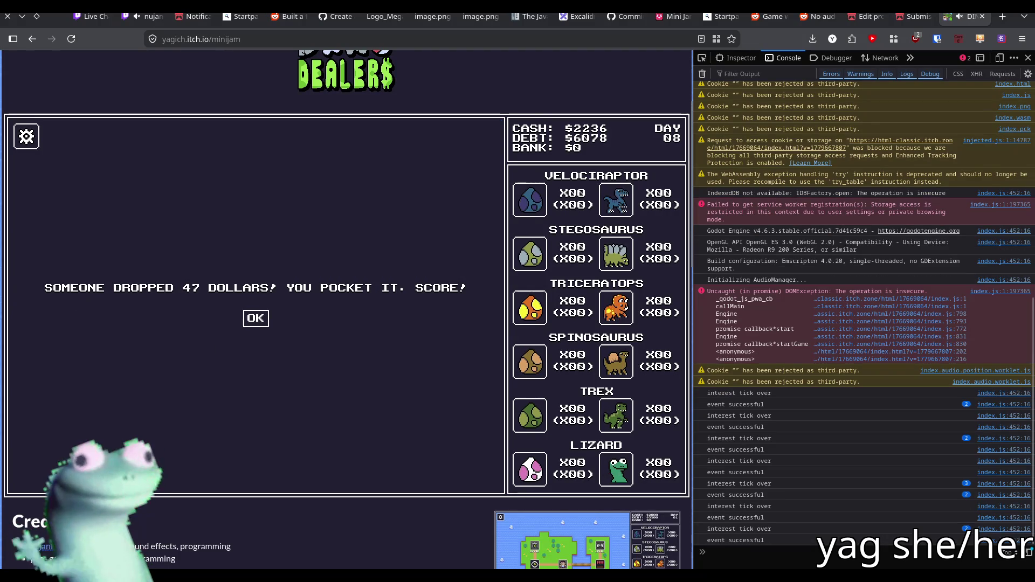
pyautogui.click(264, 321)
pyautogui.press('Escape')
pyautogui.click(257, 225)
pyautogui.click(262, 317)
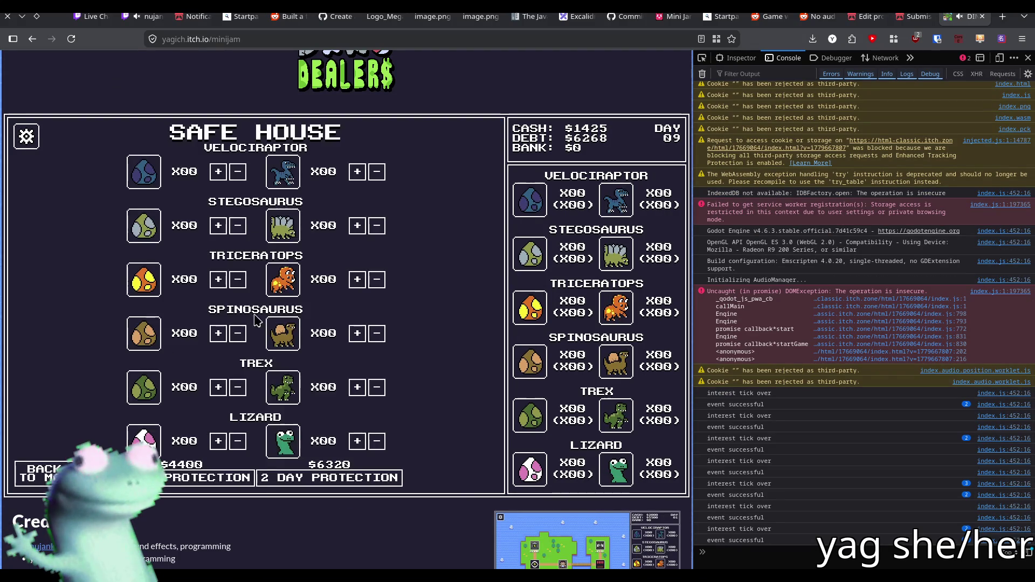
pyautogui.click(44, 474)
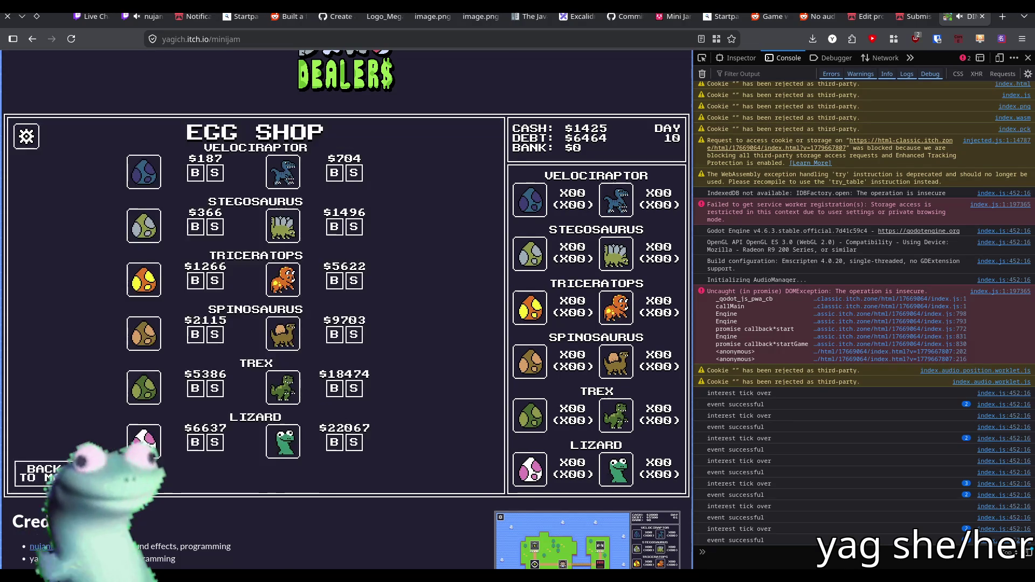
# - Keep alternating shops until day 14 in the Egg Shop, with $1425 cash and $7563 debt
pyautogui.click(43, 474)
pyautogui.click(247, 260)
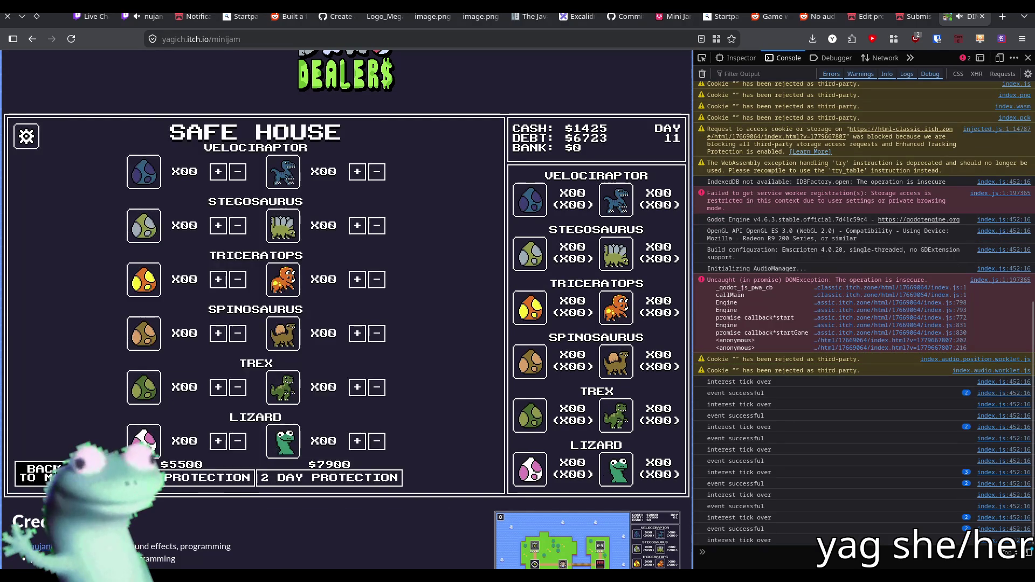
pyautogui.click(44, 474)
pyautogui.click(253, 396)
pyautogui.click(43, 474)
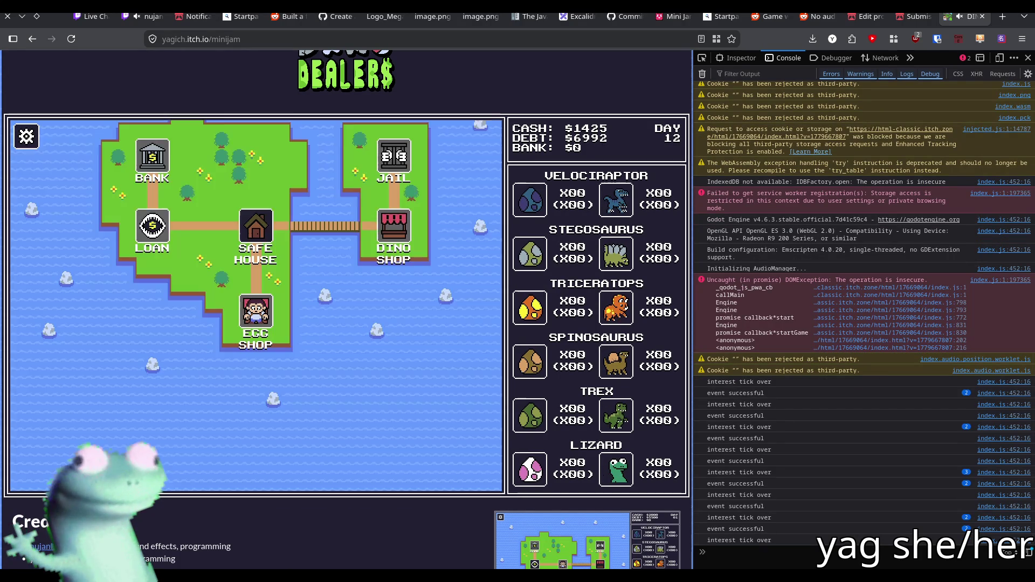
pyautogui.click(253, 254)
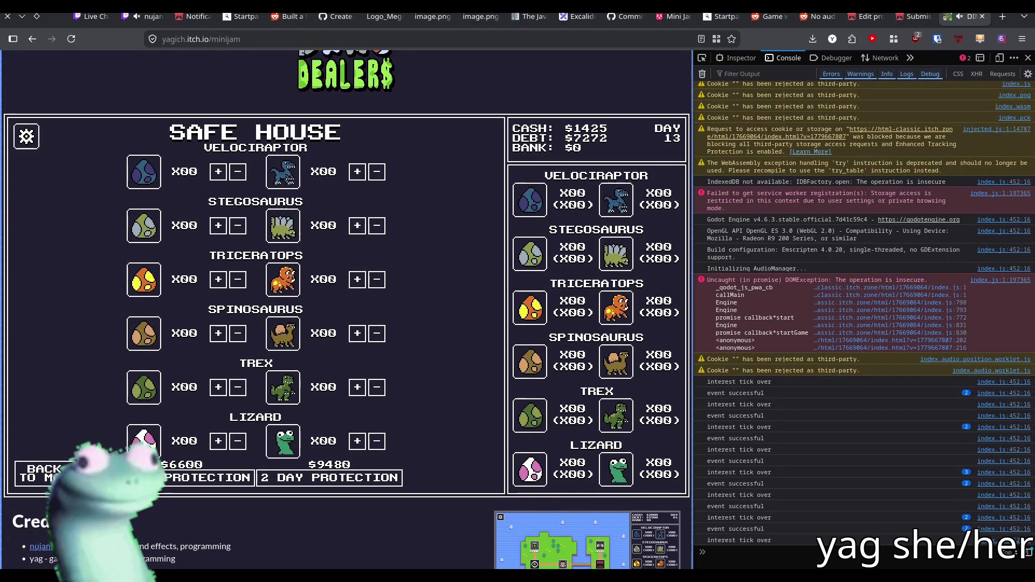
pyautogui.click(43, 475)
pyautogui.click(268, 408)
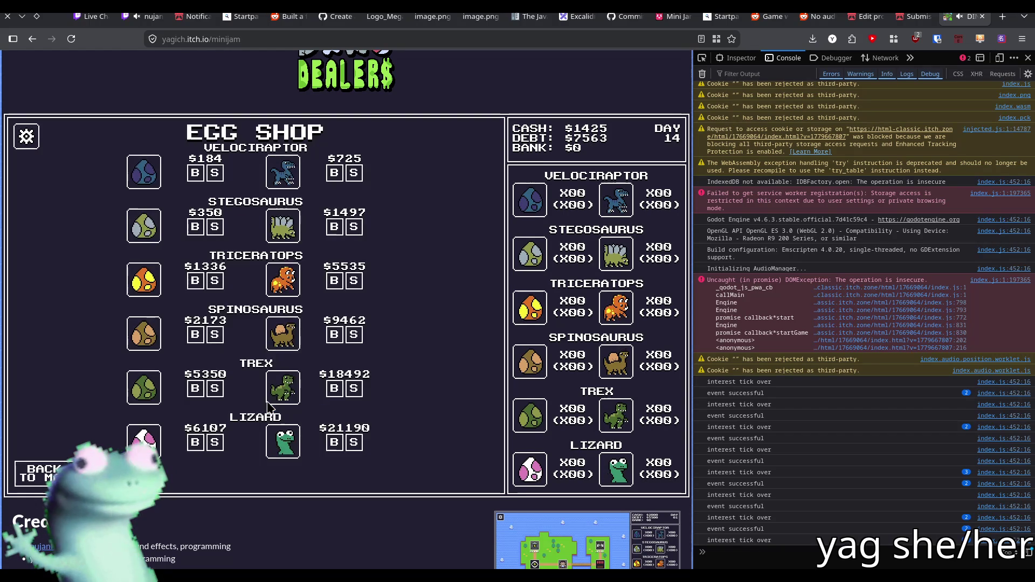
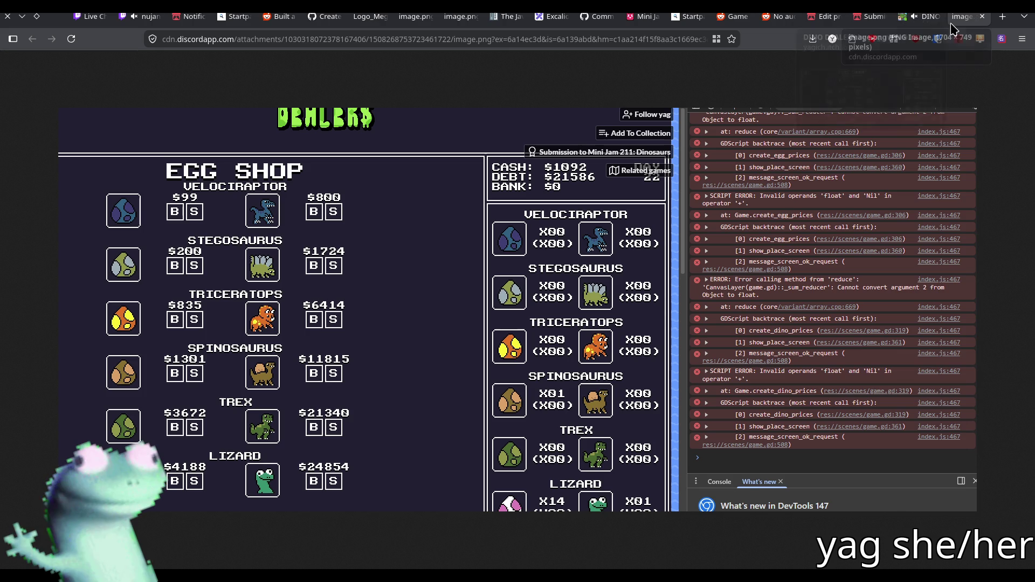
# - In the Dino Dealers game, travel from the map to the Safe House and then the Egg Shop
pyautogui.click(922, 16)
pyautogui.click(51, 470)
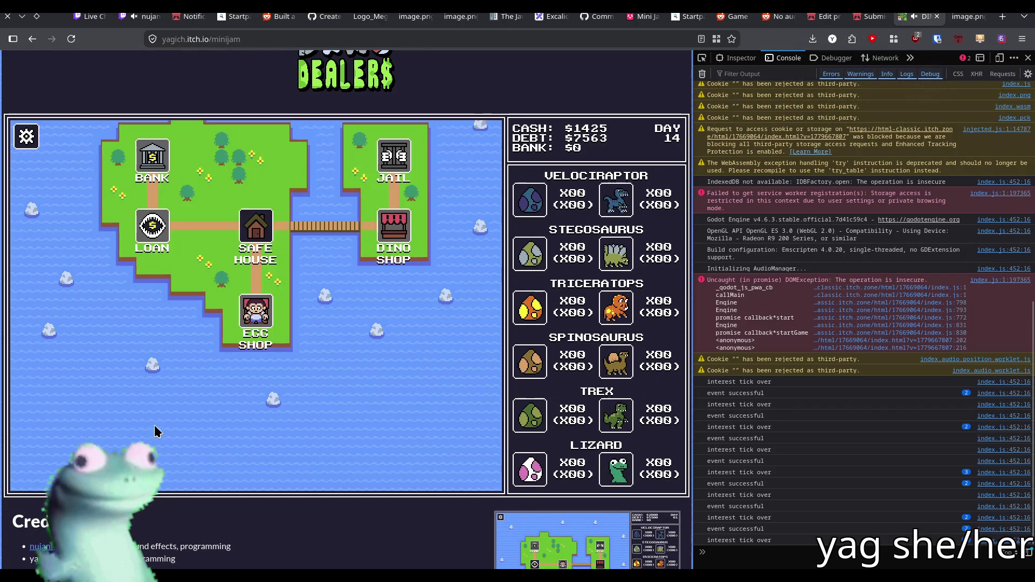
pyautogui.click(256, 249)
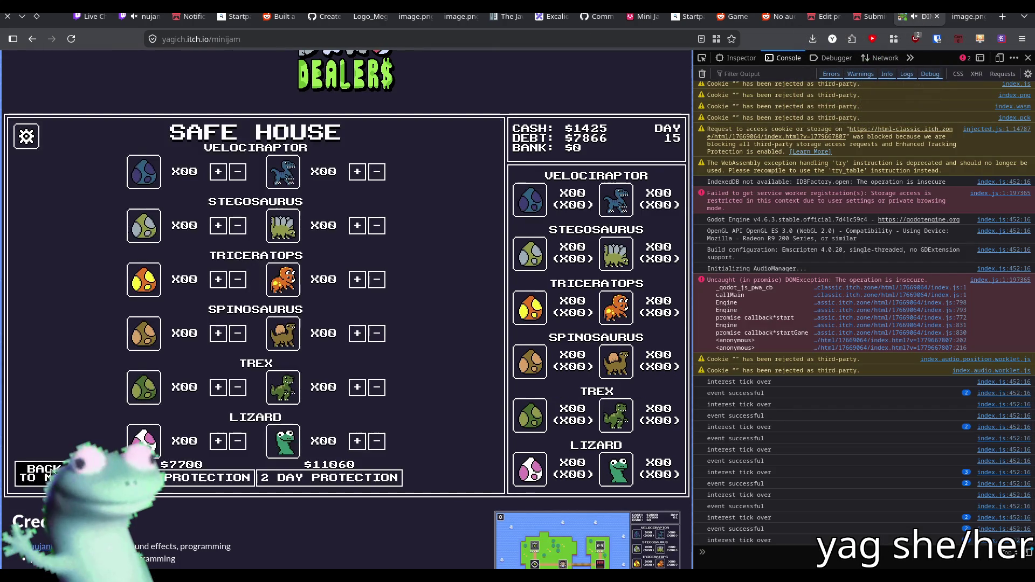
pyautogui.click(41, 473)
pyautogui.click(248, 400)
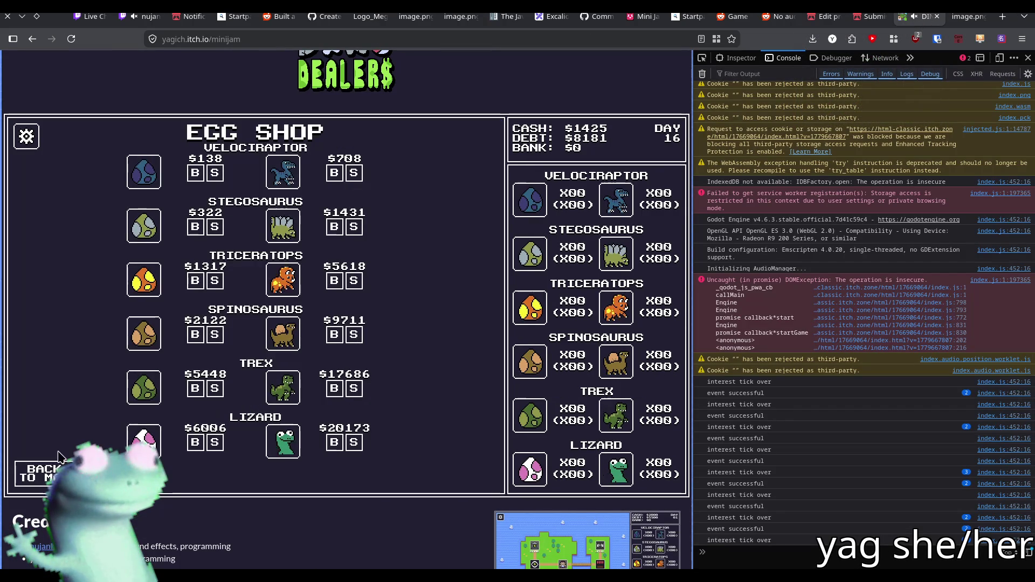
# - Travel on to day 17, accept the Triceratops egg, and return to the console-error screenshot
pyautogui.click(41, 473)
pyautogui.click(254, 226)
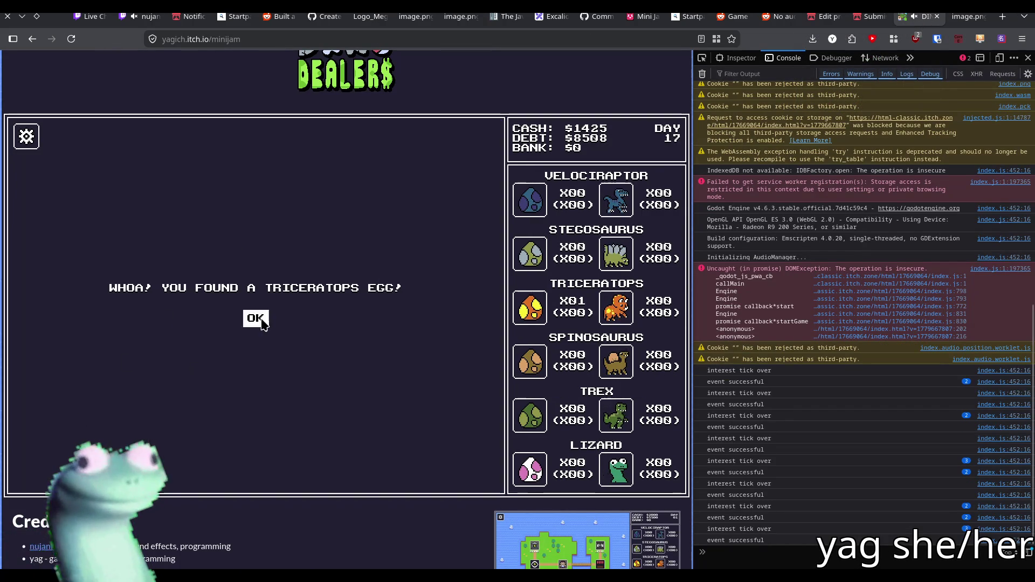
pyautogui.click(255, 318)
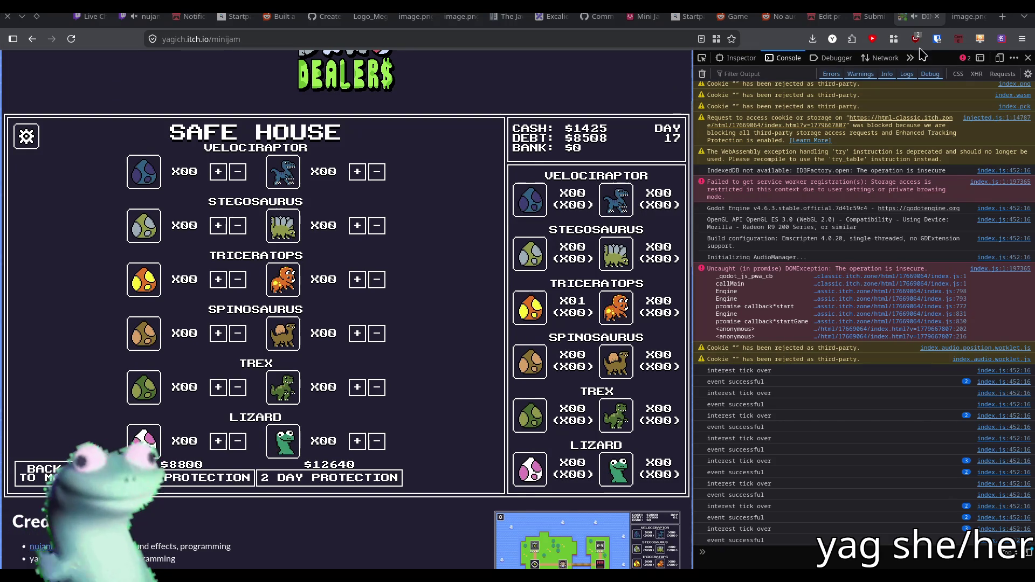
pyautogui.hotkey('ctrl', 'Tab')
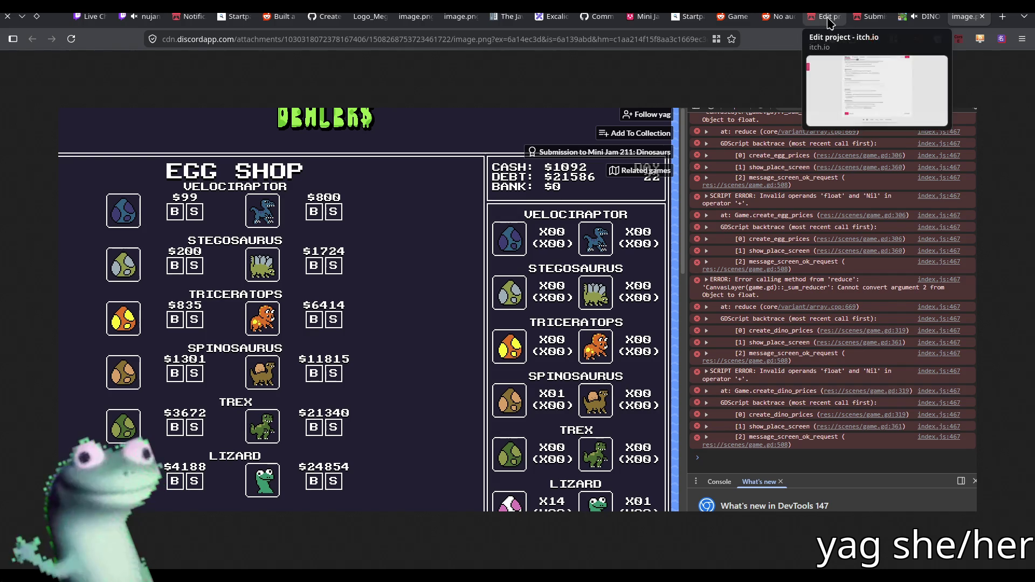
pyautogui.click(866, 16)
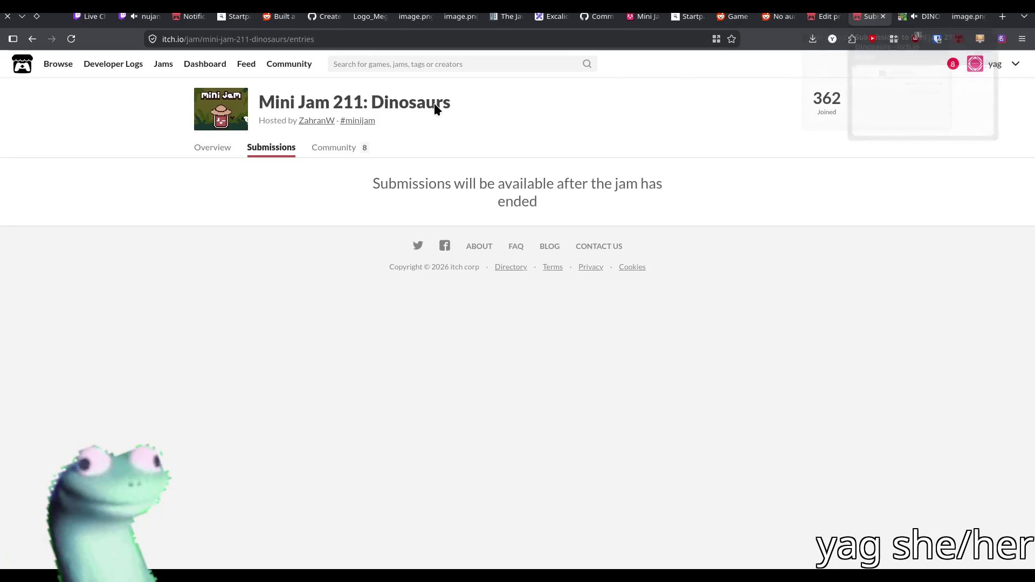
pyautogui.click(212, 155)
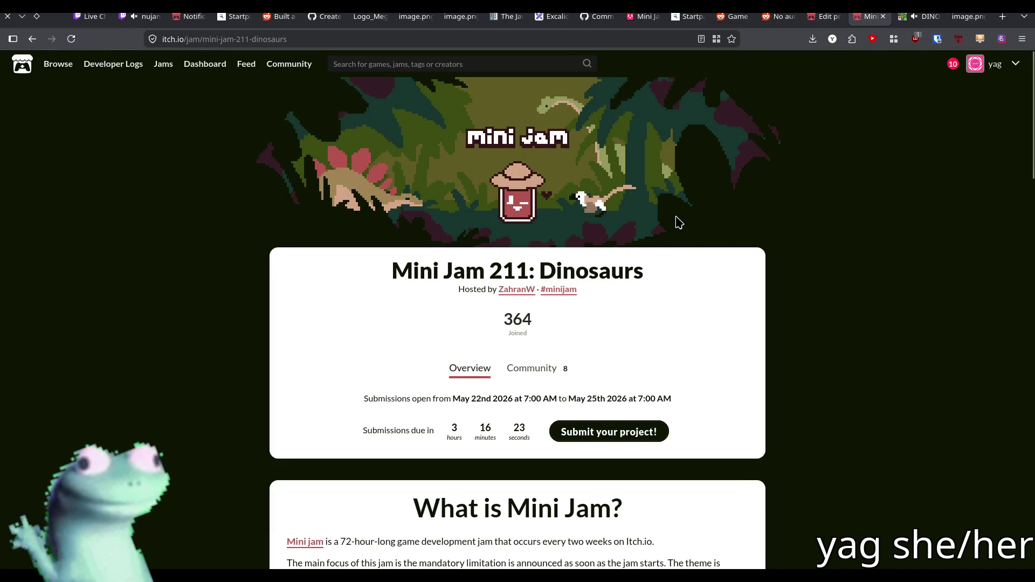
pyautogui.click(966, 17)
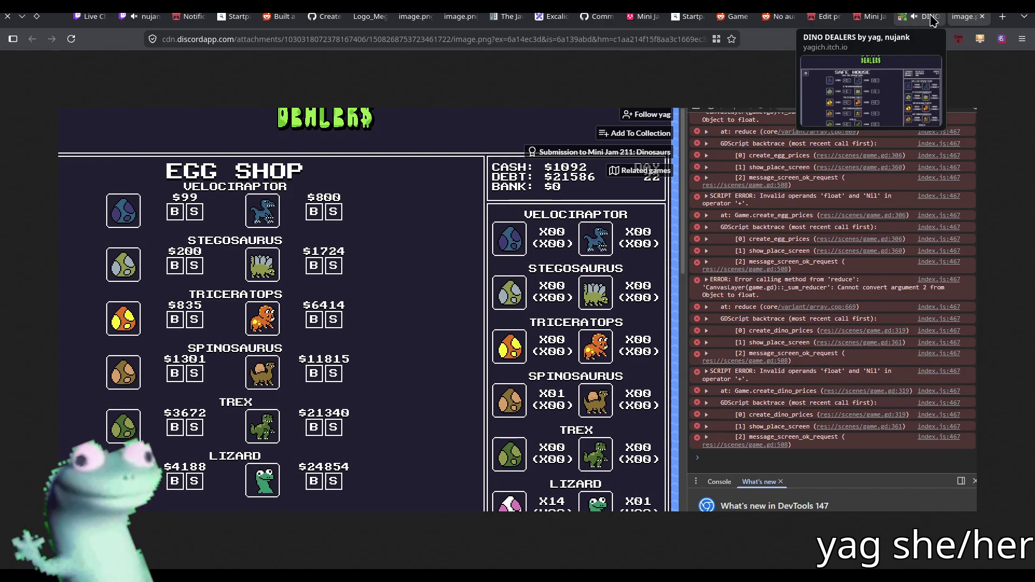
# - Travel through the Egg Shop and Safe House toward the Dino Shop
pyautogui.click(932, 17)
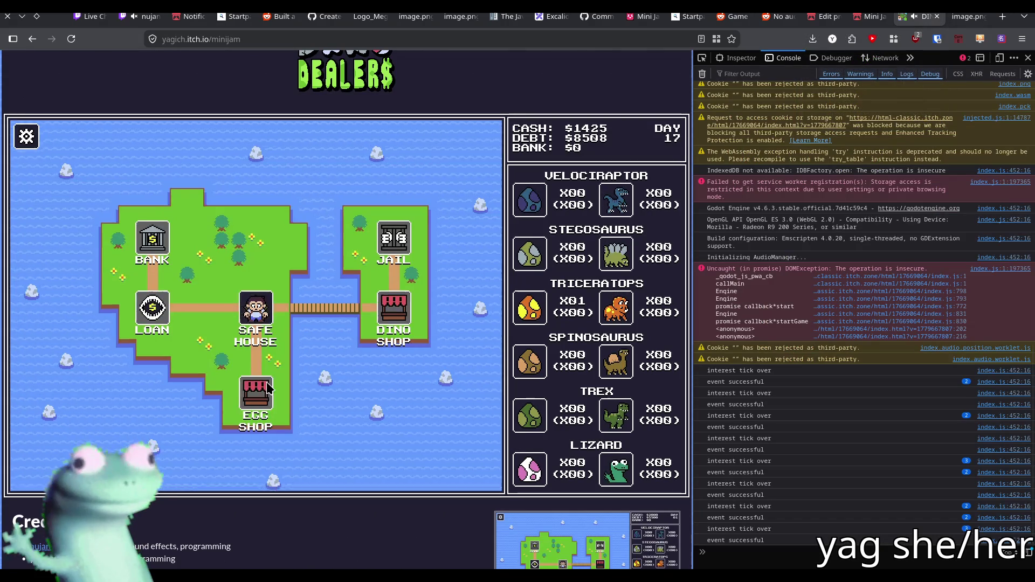
pyautogui.click(267, 387)
pyautogui.click(42, 474)
pyautogui.click(266, 230)
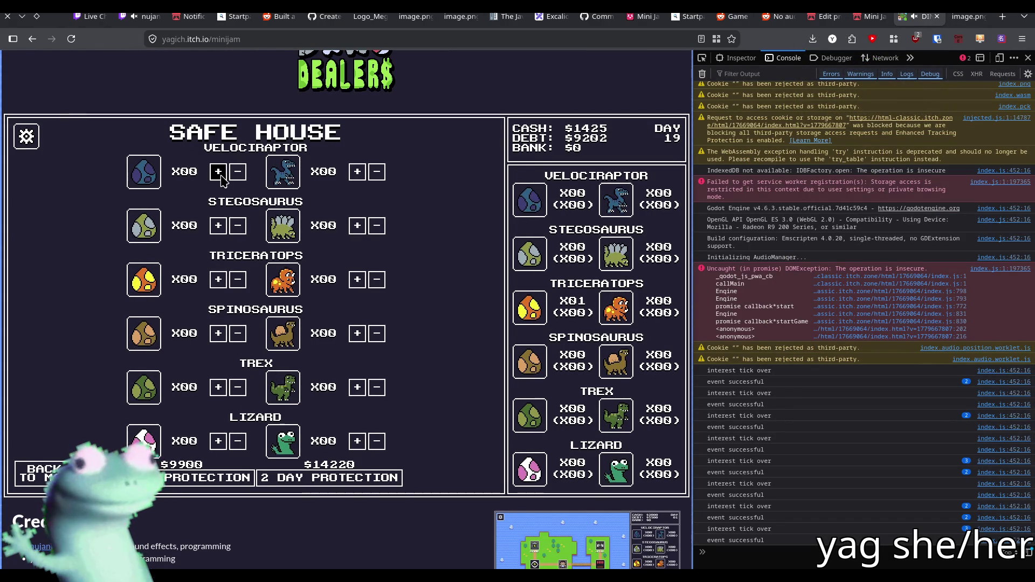
pyautogui.click(38, 474)
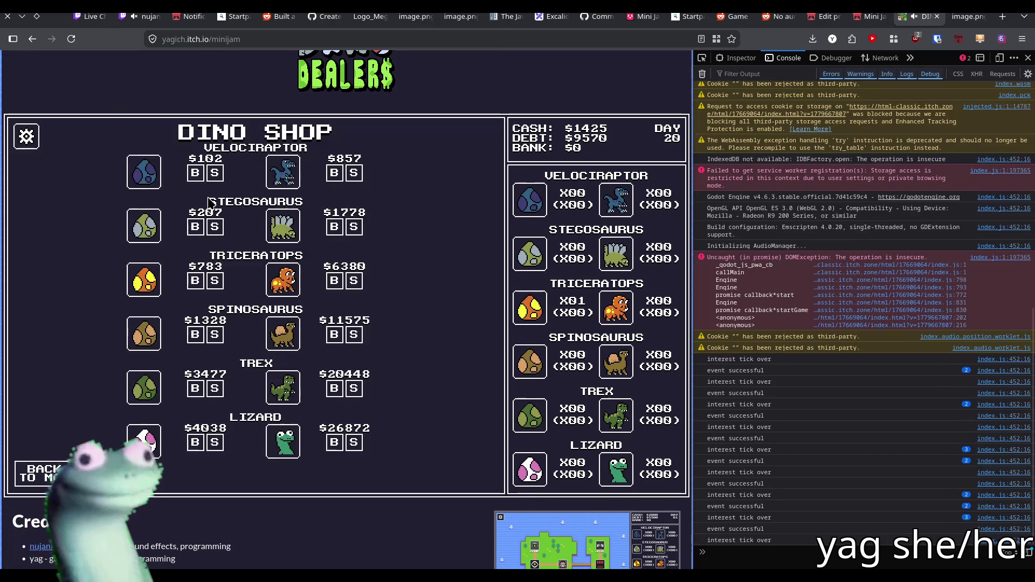
# - Buy three Velociraptor eggs, then reopen the create_egg_prices console-error screenshot tab
pyautogui.click(195, 173)
pyautogui.click(195, 172)
pyautogui.click(195, 173)
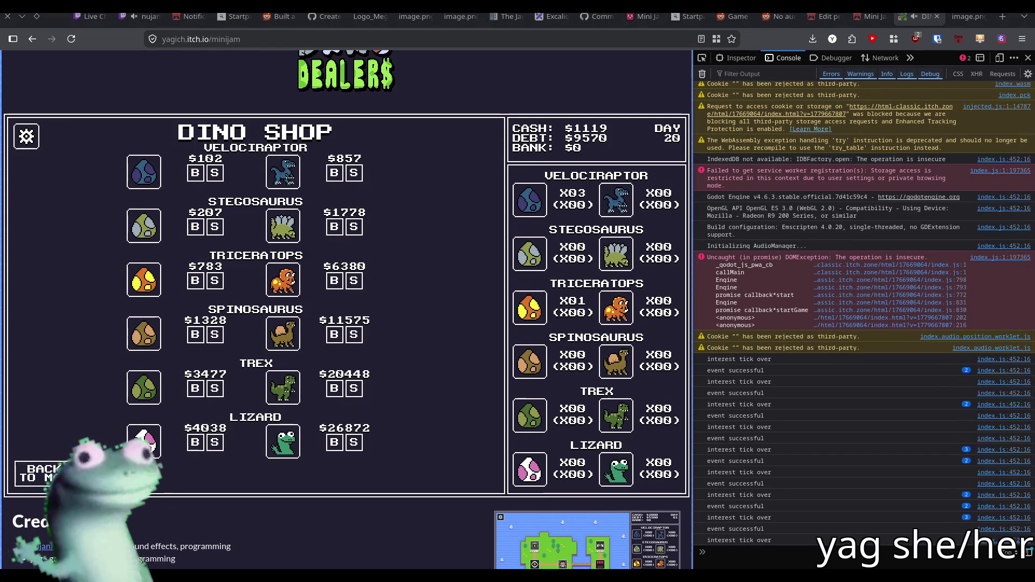
pyautogui.scroll(1, 766, 87)
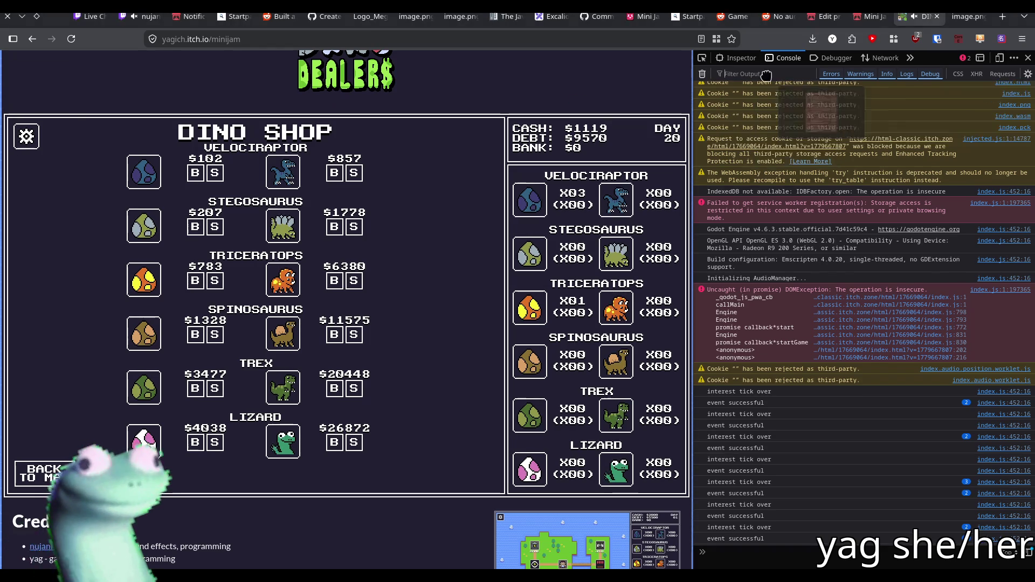
pyautogui.hotkey('ctrl', 'shift', 't')
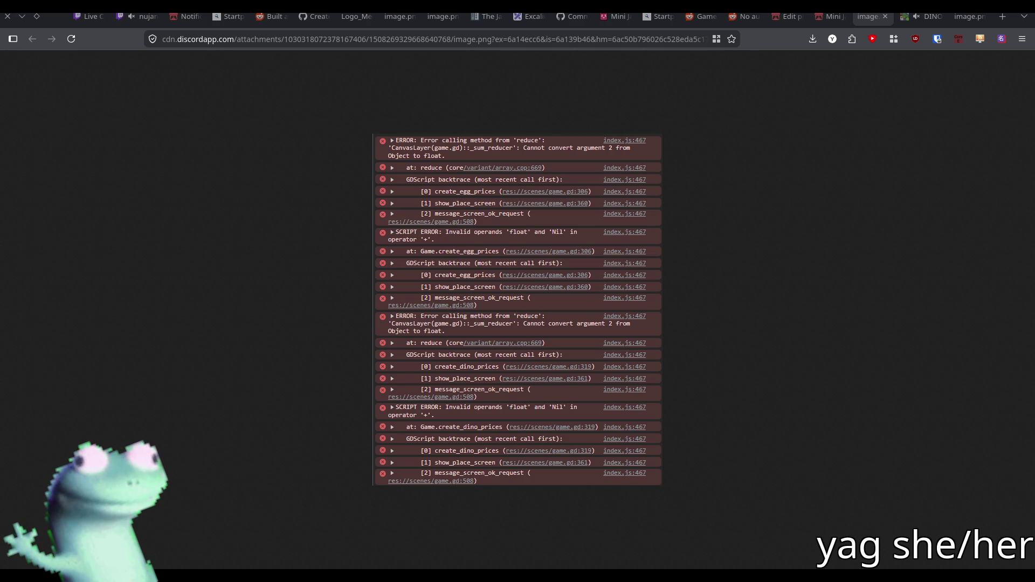
# - Preview the screenshot in a separate window, close it, and move the Dino Dealers tab before image.png
pyautogui.hotkey('alt', 'Tab')
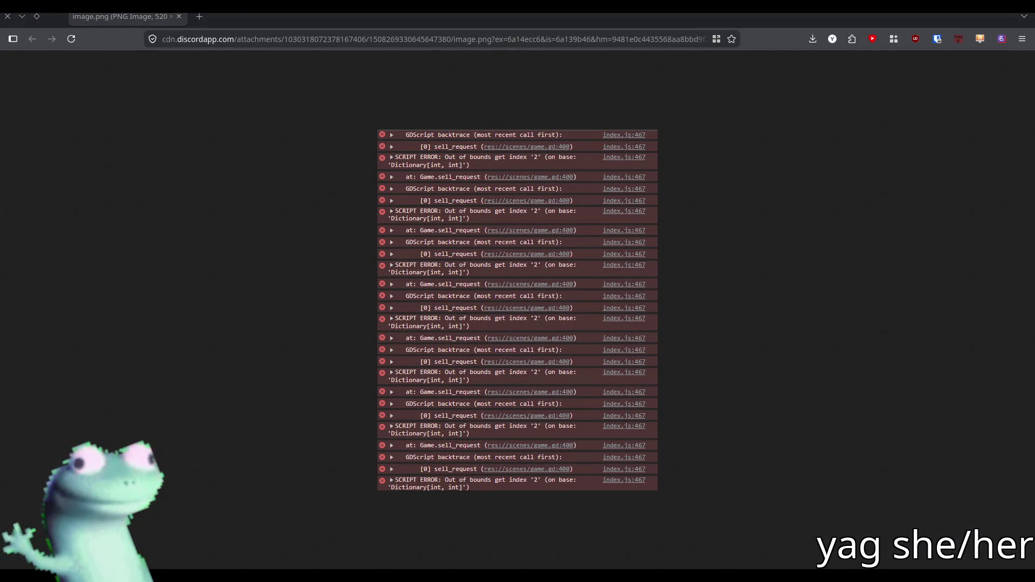
pyautogui.doubleClick(778, 23)
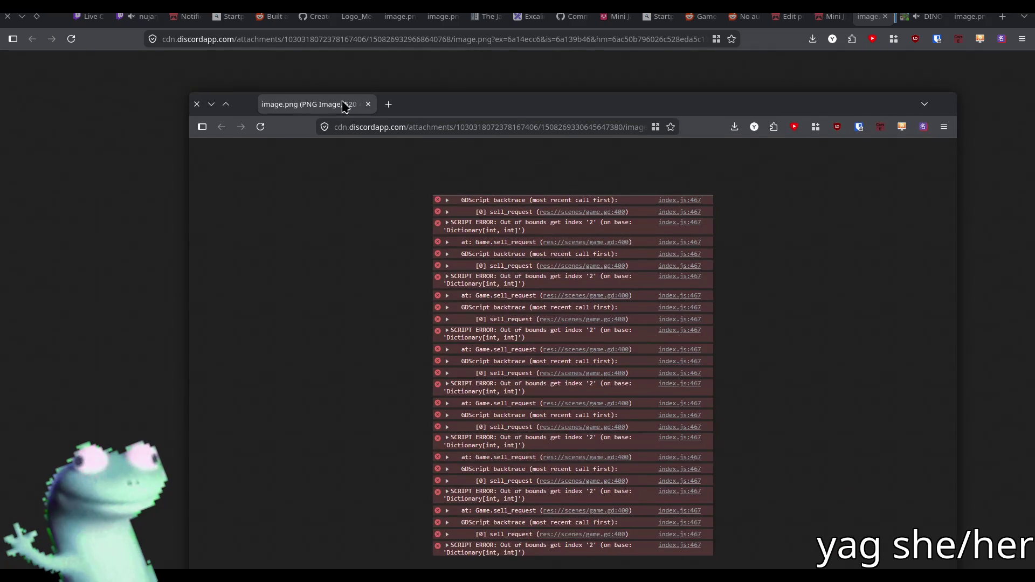
pyautogui.hotkey('alt', 'Tab')
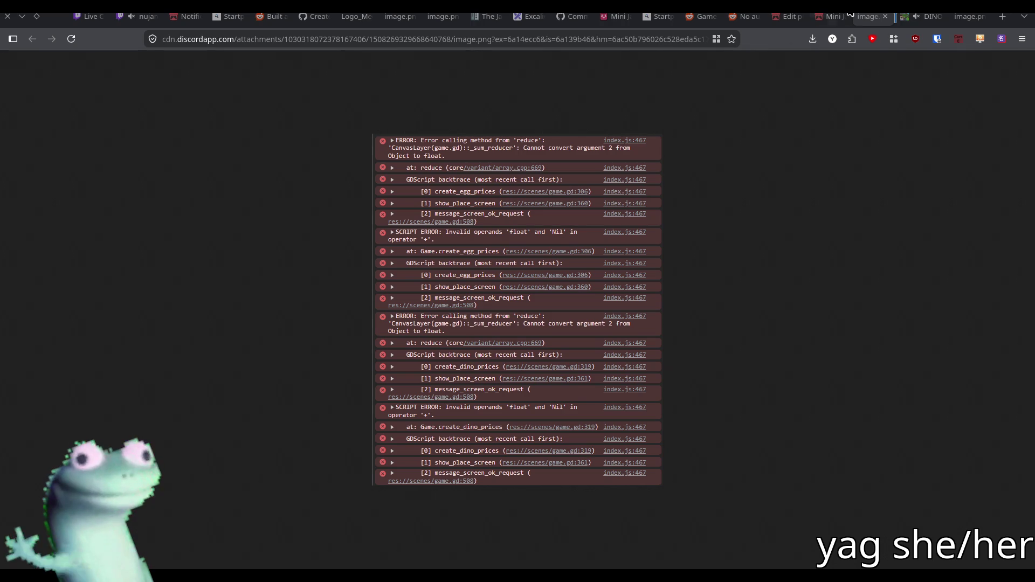
pyautogui.click(900, 19)
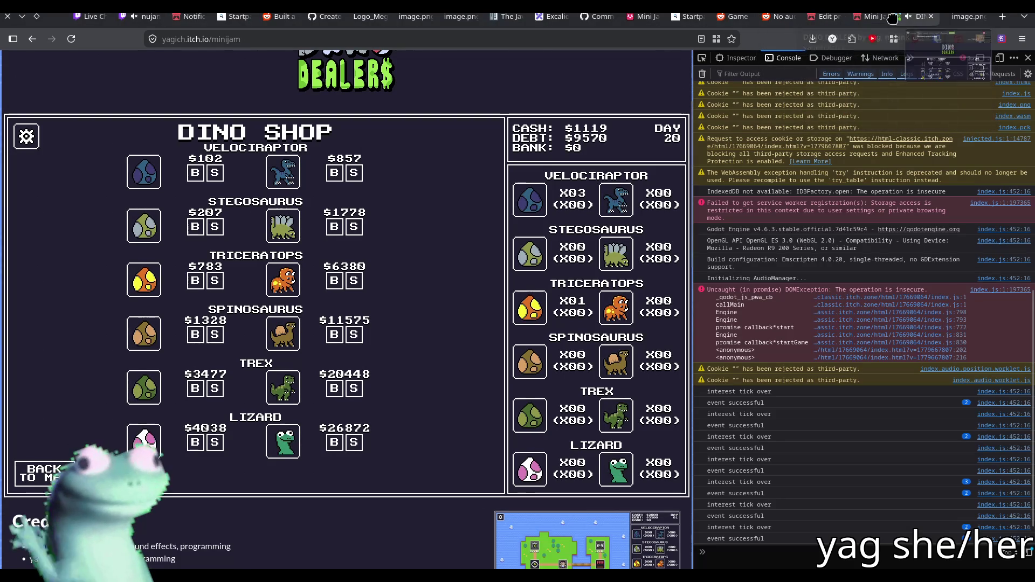
pyautogui.moveTo(901, 19)
pyautogui.mouseDown()
pyautogui.moveTo(889, 137)
pyautogui.moveTo(285, 280)
pyautogui.moveTo(275, 128)
pyautogui.mouseUp()
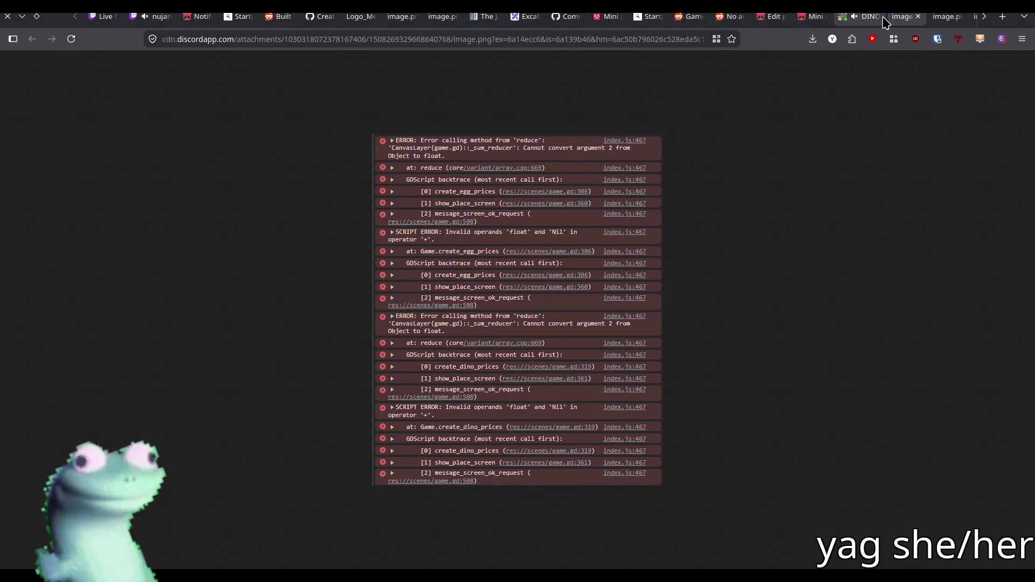
# - Cycle through the image.png tabs until the sell_request 'Out of bounds get index' screenshot shows
pyautogui.scroll(-2, 884, 19)
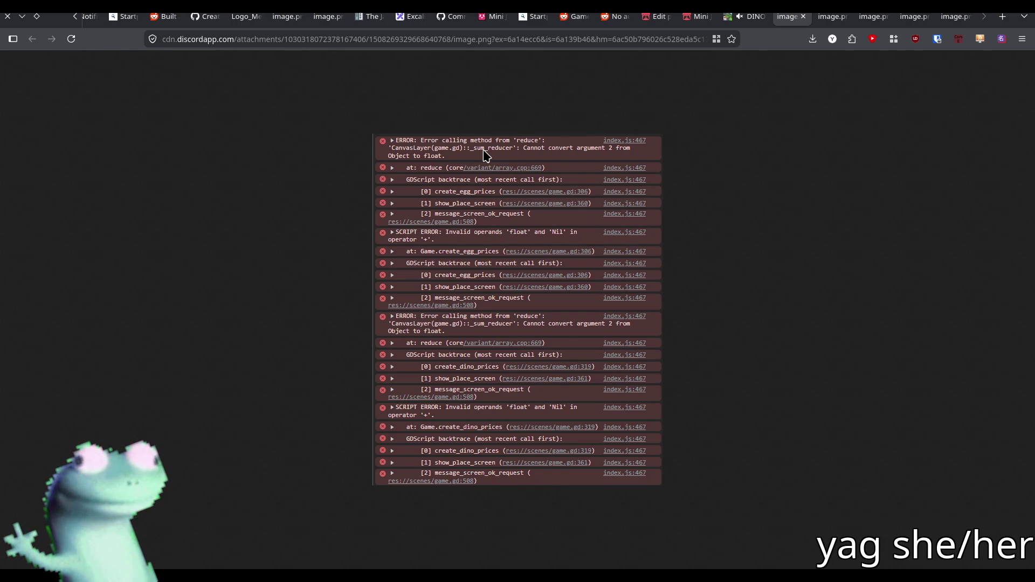
pyautogui.click(830, 17)
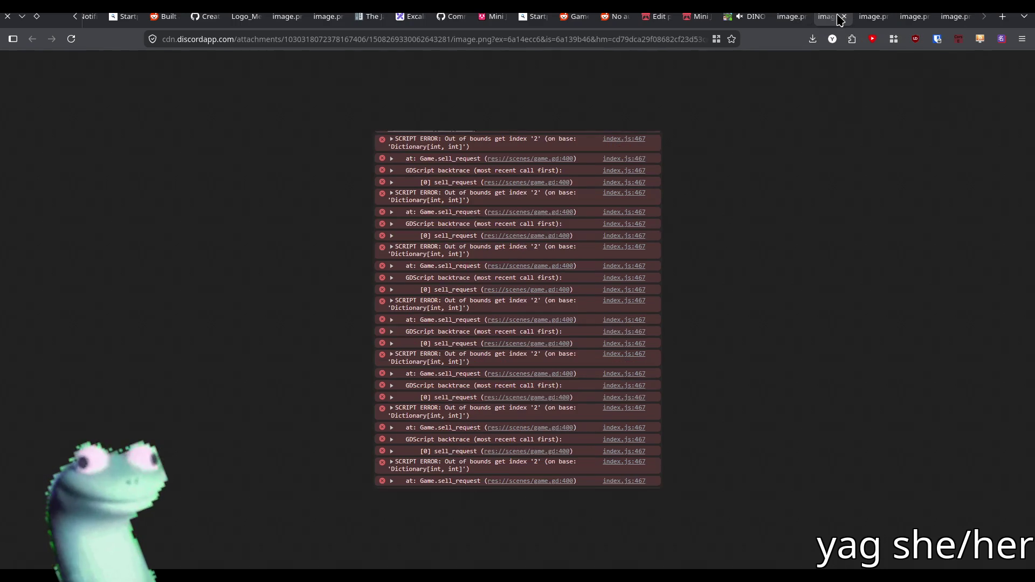
pyautogui.click(788, 23)
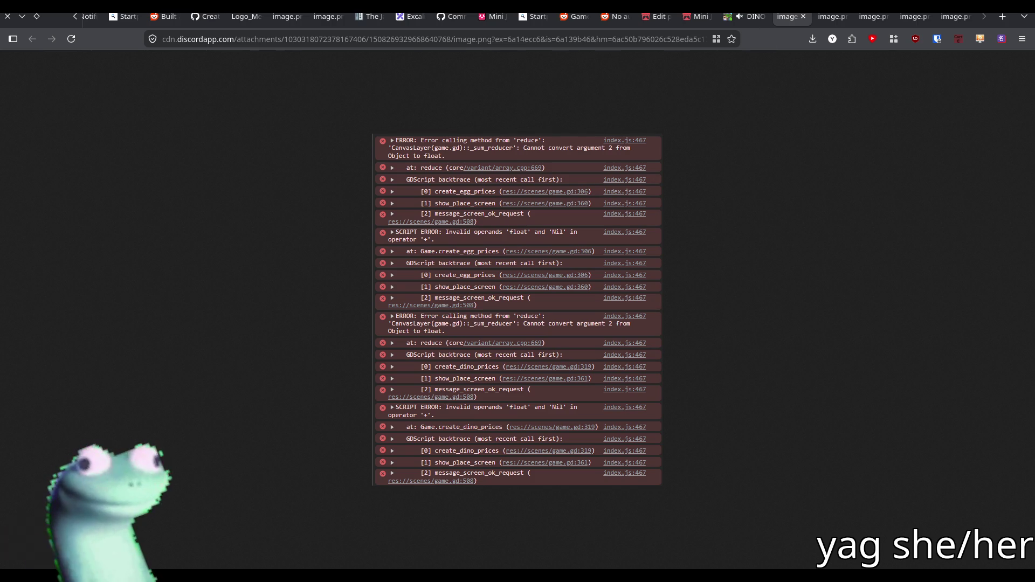
pyautogui.moveTo(671, 7)
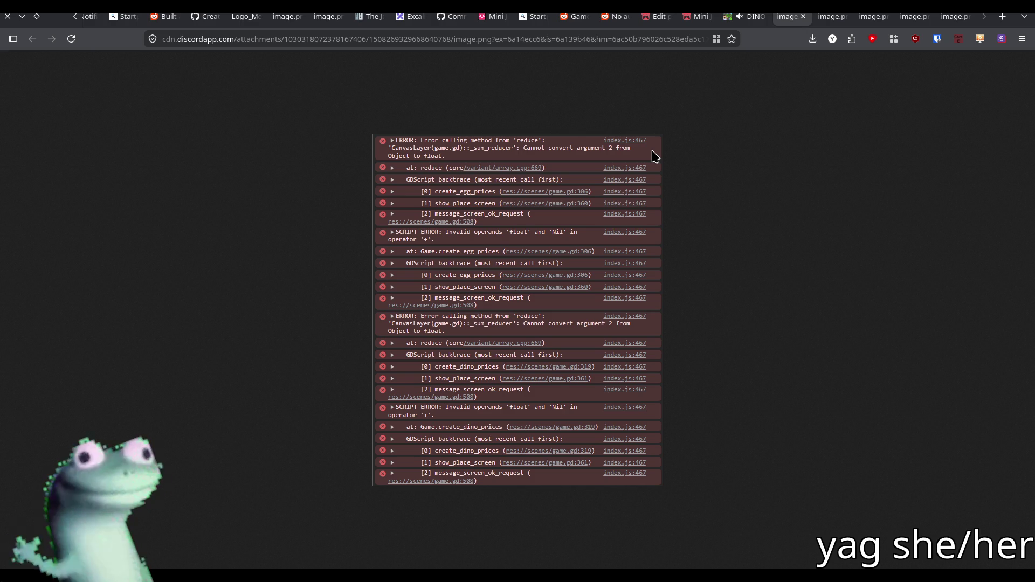
pyautogui.click(832, 17)
pyautogui.click(871, 17)
pyautogui.click(915, 18)
pyautogui.click(955, 17)
pyautogui.click(915, 17)
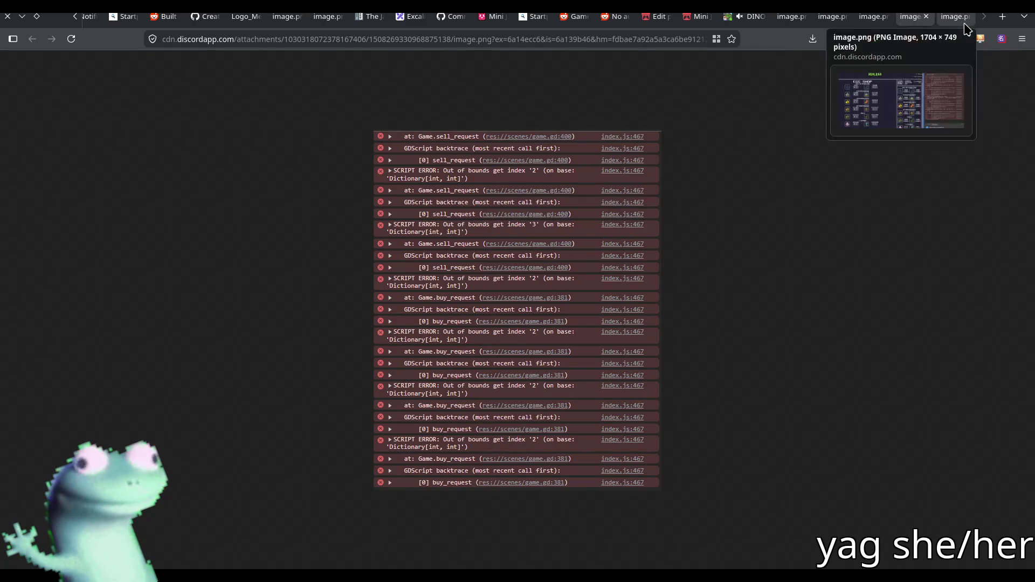
# - Close one screenshot tab, browse the sell_request and buy_request errors, and end on create_egg_prices
pyautogui.click(845, 17)
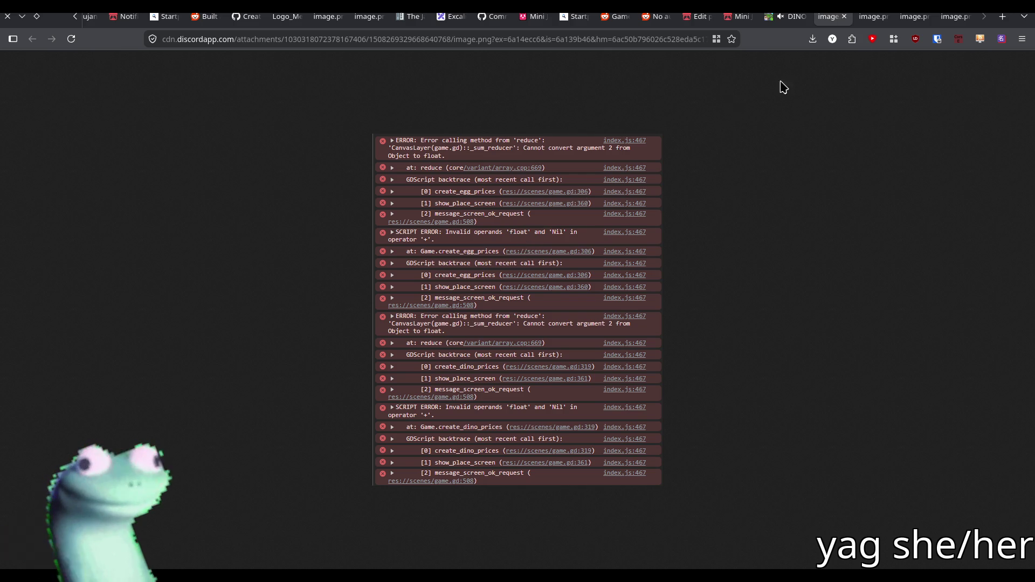
pyautogui.click(868, 17)
pyautogui.click(903, 17)
pyautogui.click(946, 17)
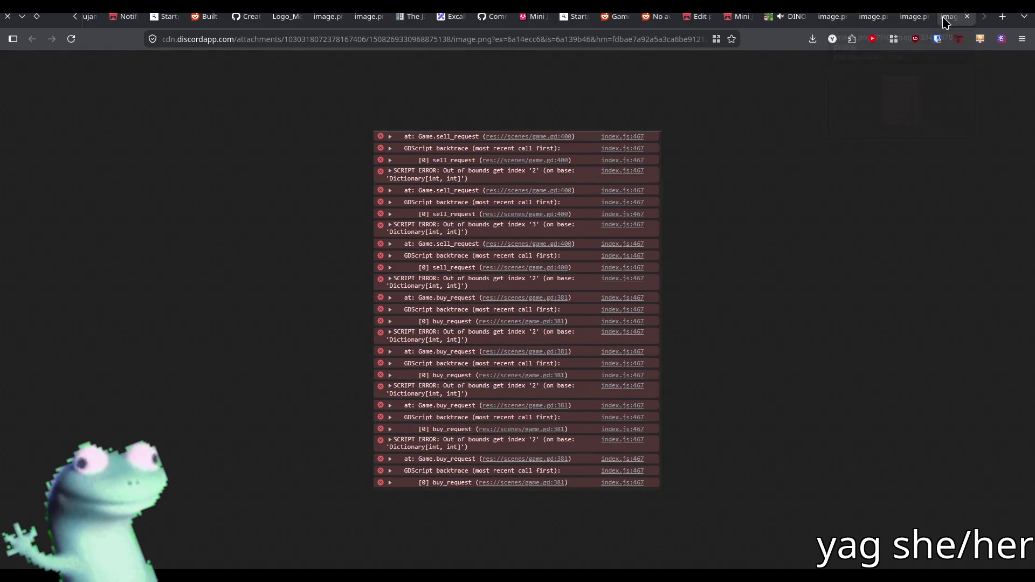
pyautogui.click(828, 20)
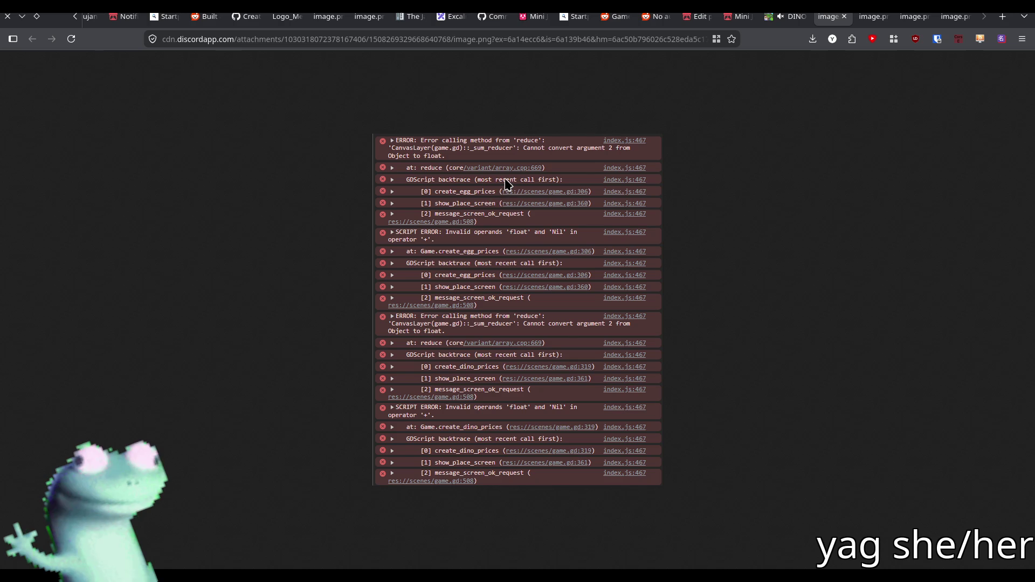
# - In game.gd, jump to create_egg_prices and inspect the reduce(_sum_reducer, 0.0) call on line 306
pyautogui.hotkey('alt', 'Tab')
pyautogui.click(317, 223)
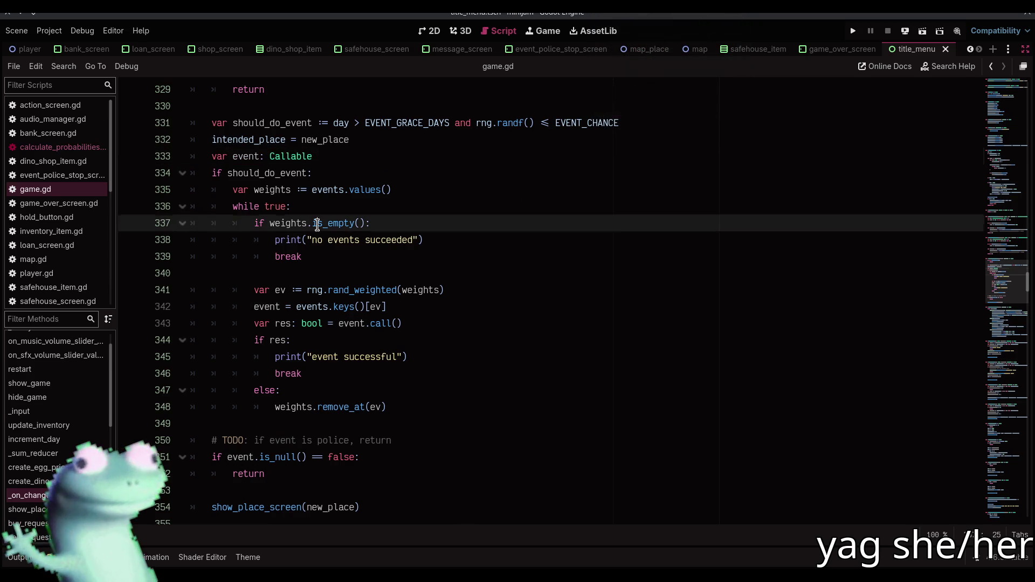
pyautogui.click(32, 468)
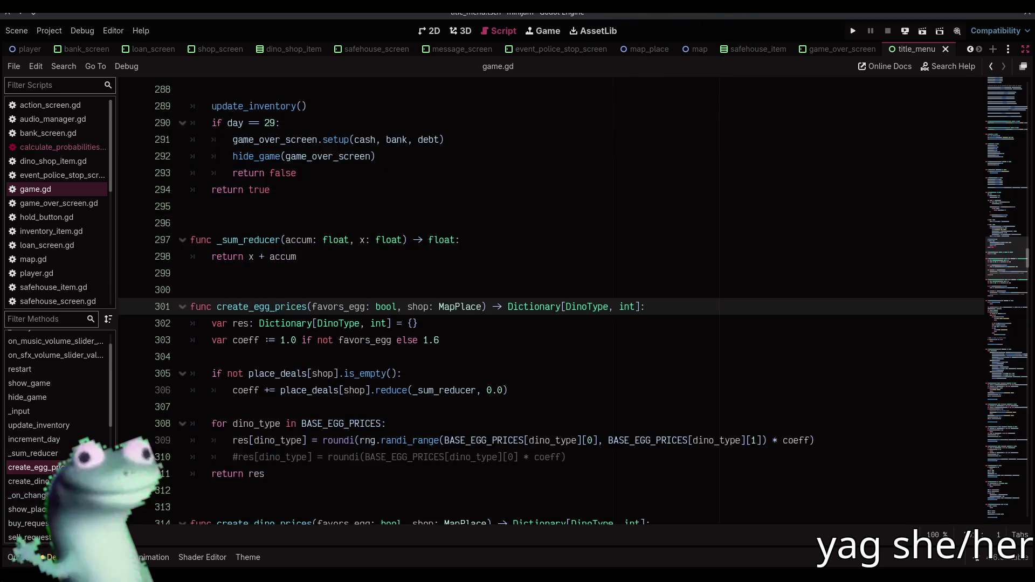
pyautogui.scroll(-2, 539, 345)
pyautogui.click(297, 292)
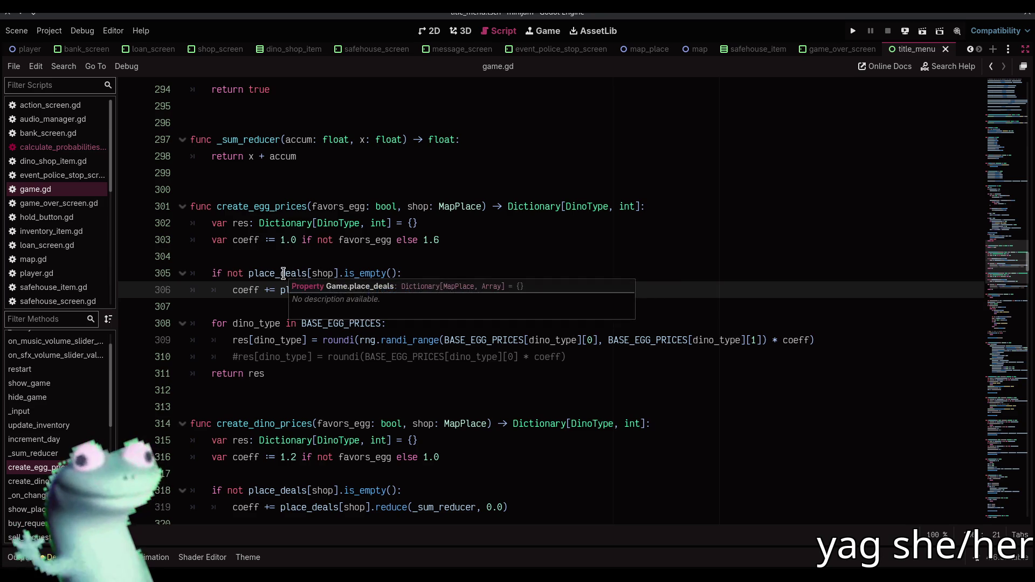
# - Compare with the sell_request error screenshot in the browser, then return to the script editor
pyautogui.hotkey('alt', 'Tab')
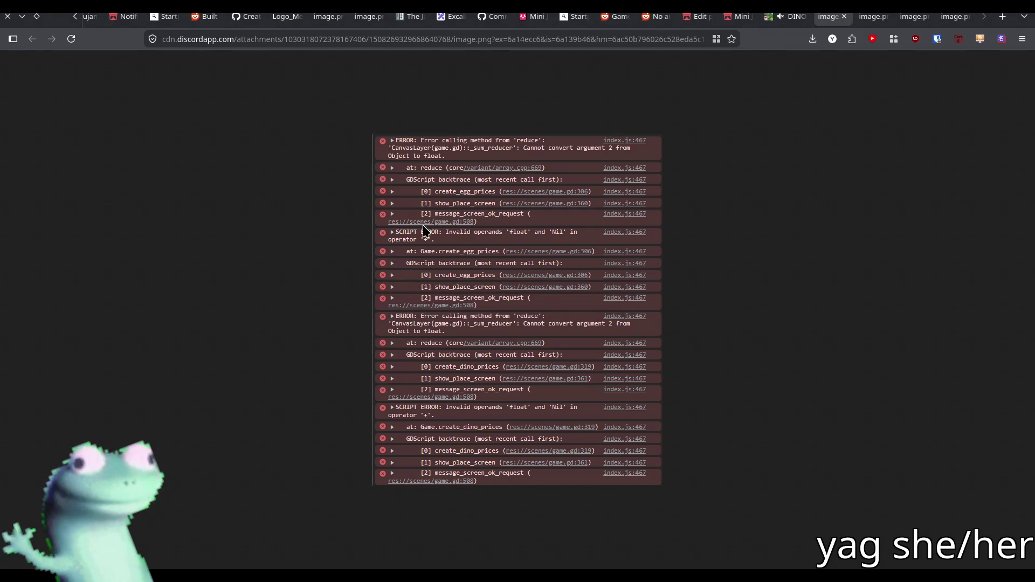
pyautogui.click(863, 22)
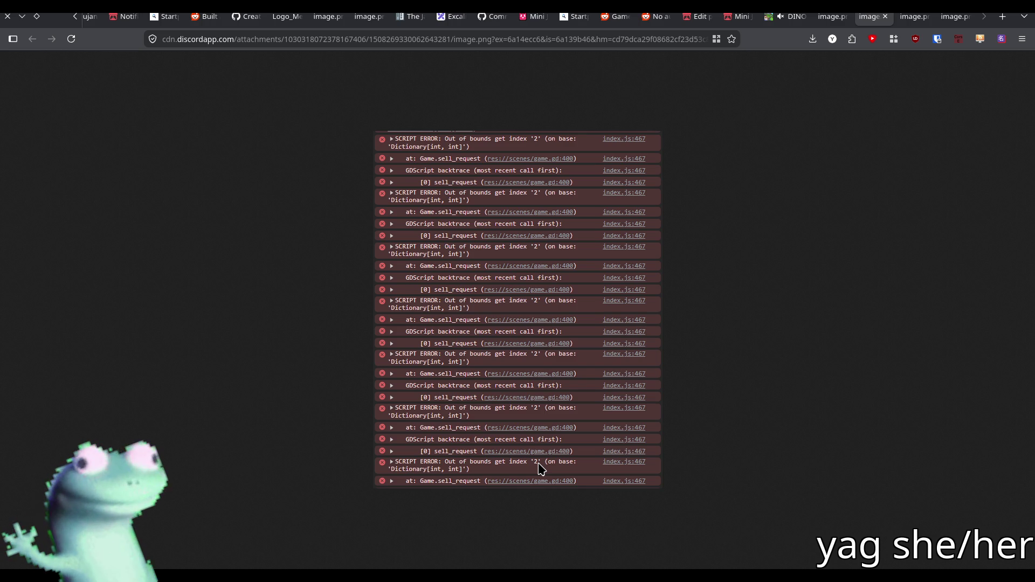
pyautogui.hotkey('alt', 'Tab')
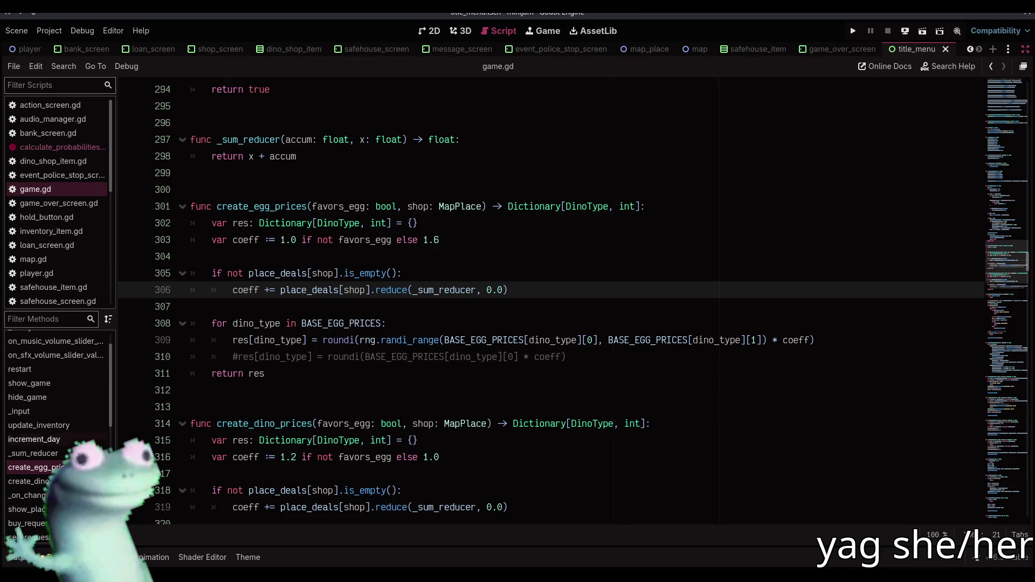
# - Jump to sell_request in game.gd and inspect line 400, where cash is increased
pyautogui.scroll(-5, 56, 431)
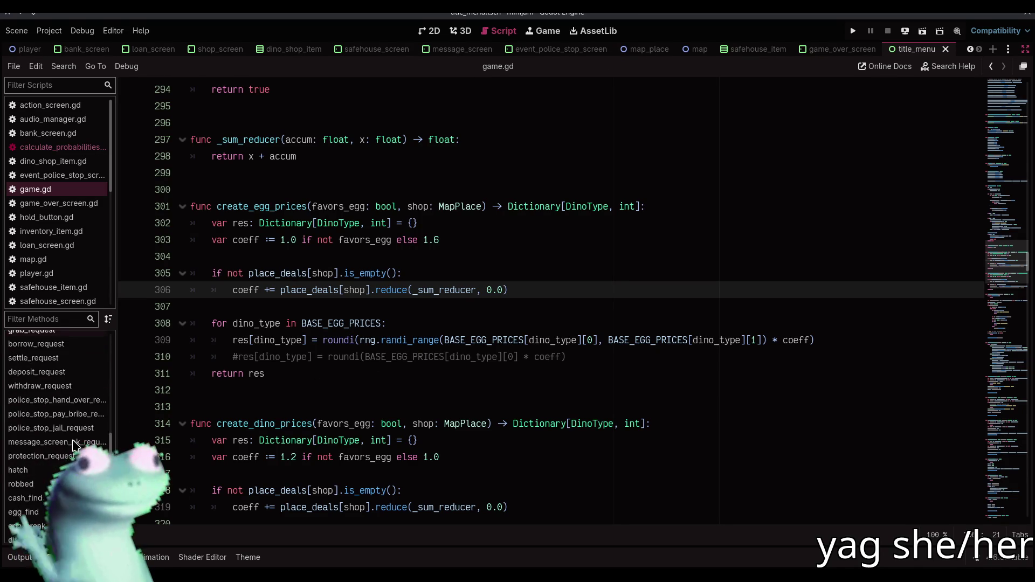
pyautogui.click(60, 409)
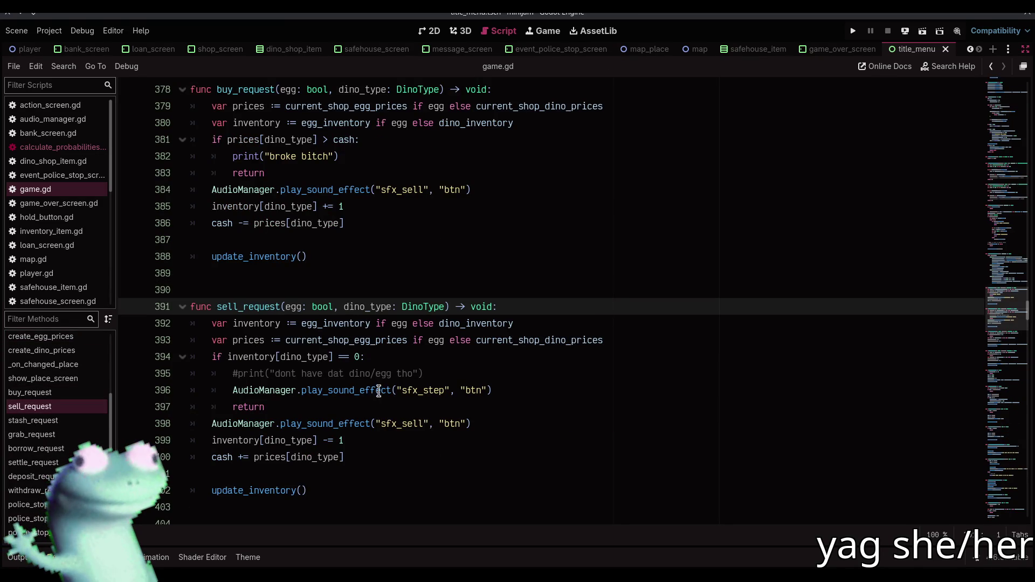
pyautogui.hotkey('alt', 'Tab')
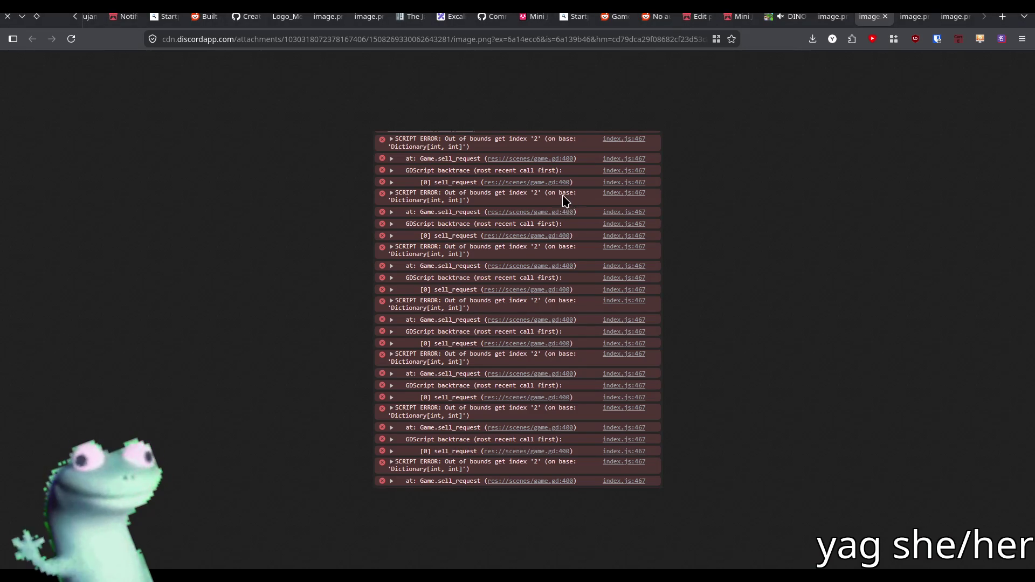
pyautogui.hotkey('alt', 'Tab')
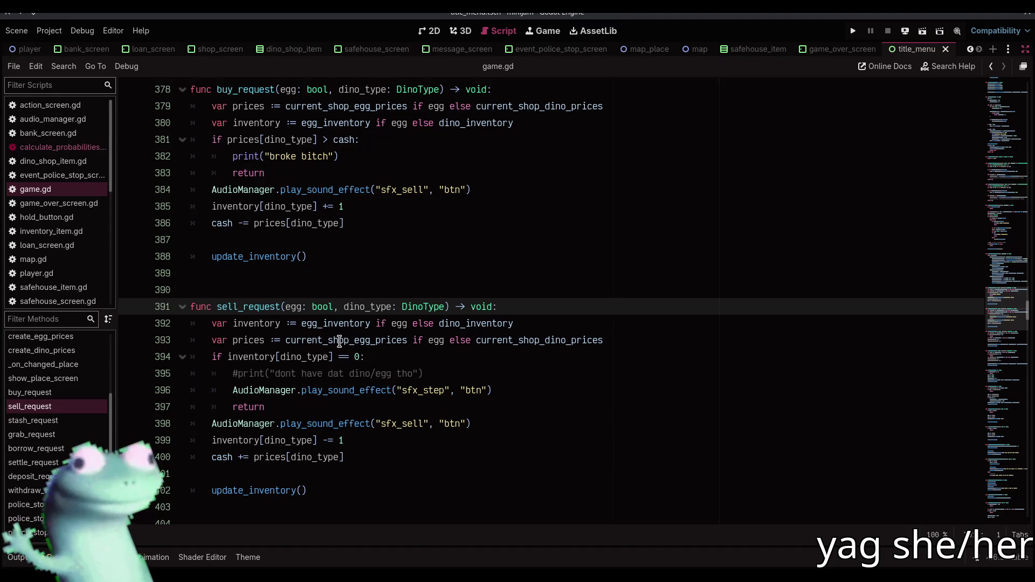
pyautogui.click(277, 459)
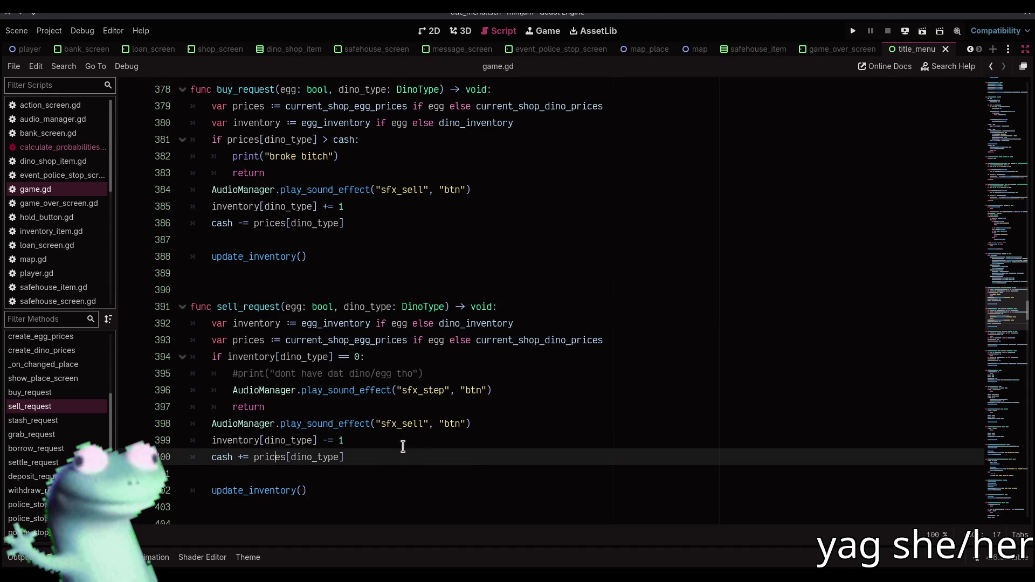
pyautogui.scroll(-2, 414, 448)
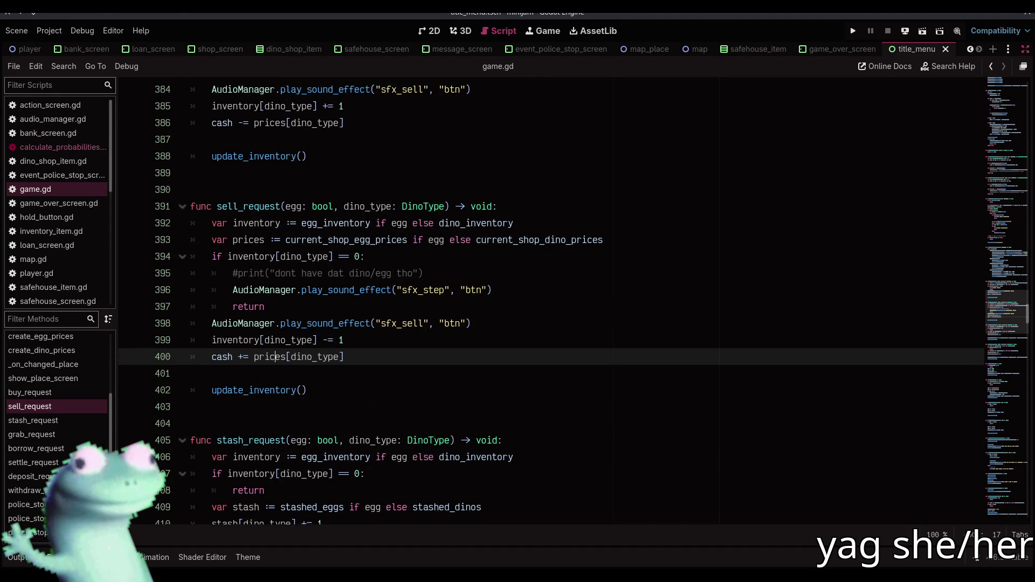
pyautogui.moveTo(179, 3)
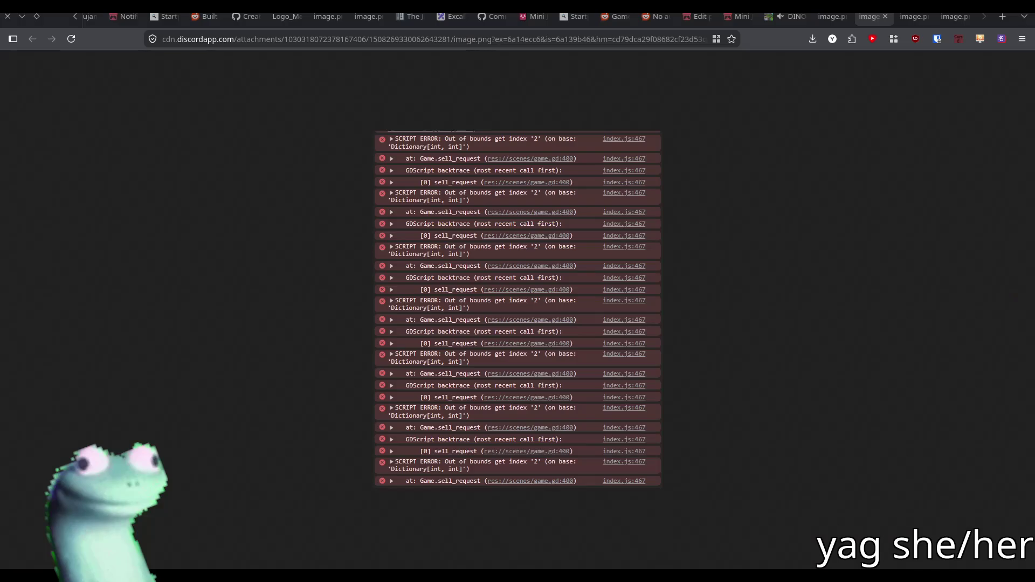
# - In the browser, step through the sell_request and buy_request screenshots back to the reduce errors
pyautogui.hotkey('alt', 'Tab')
pyautogui.click(916, 19)
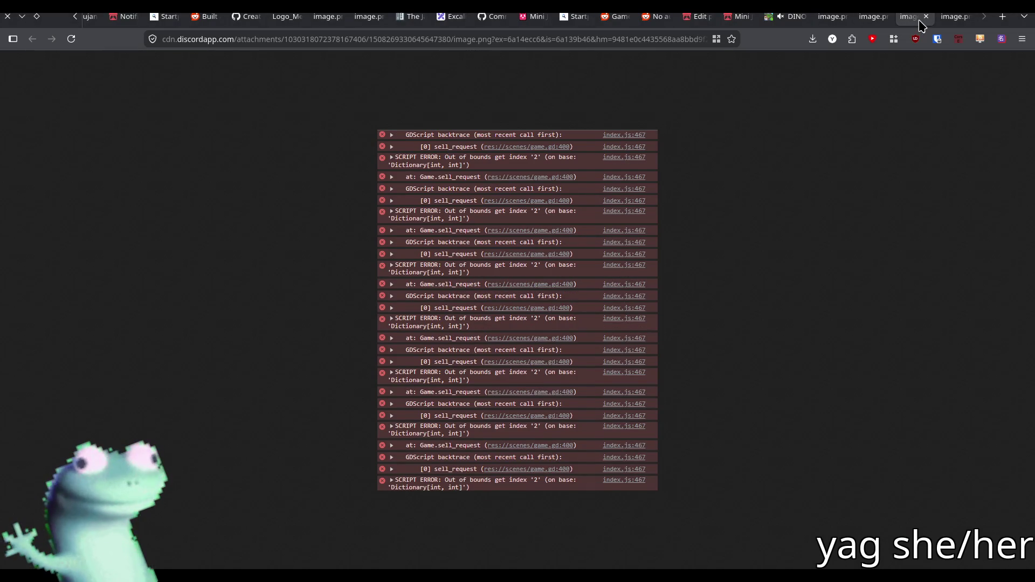
pyautogui.click(944, 24)
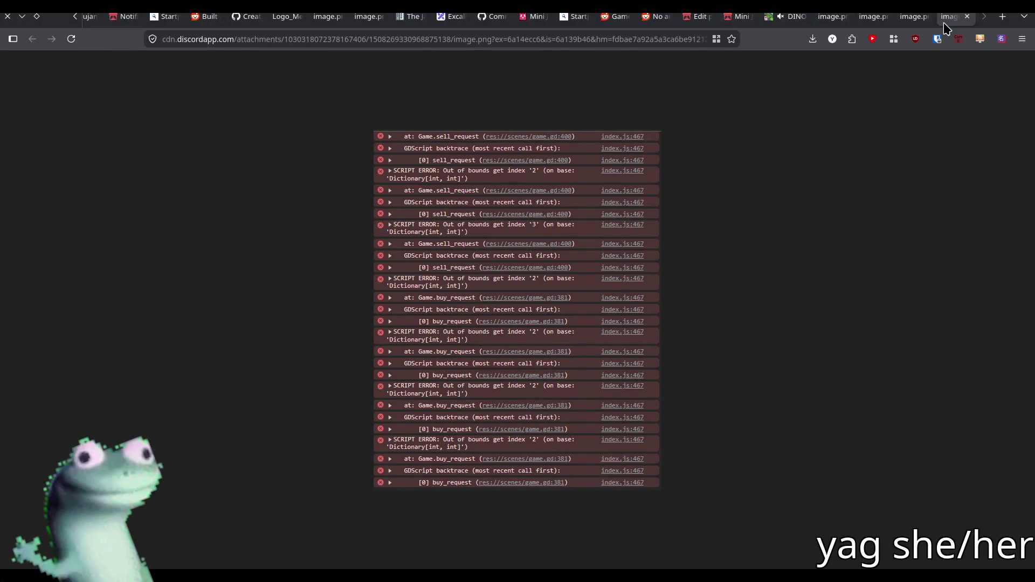
pyautogui.click(835, 17)
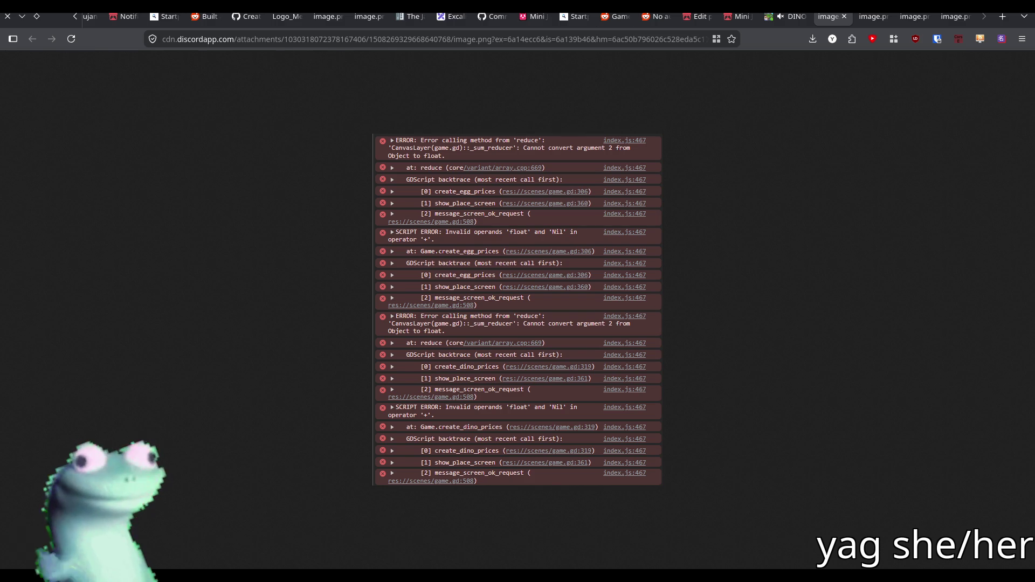
pyautogui.hotkey('alt', 'Tab')
pyautogui.moveTo(1014, 312); pyautogui.dragTo(1001, 119)
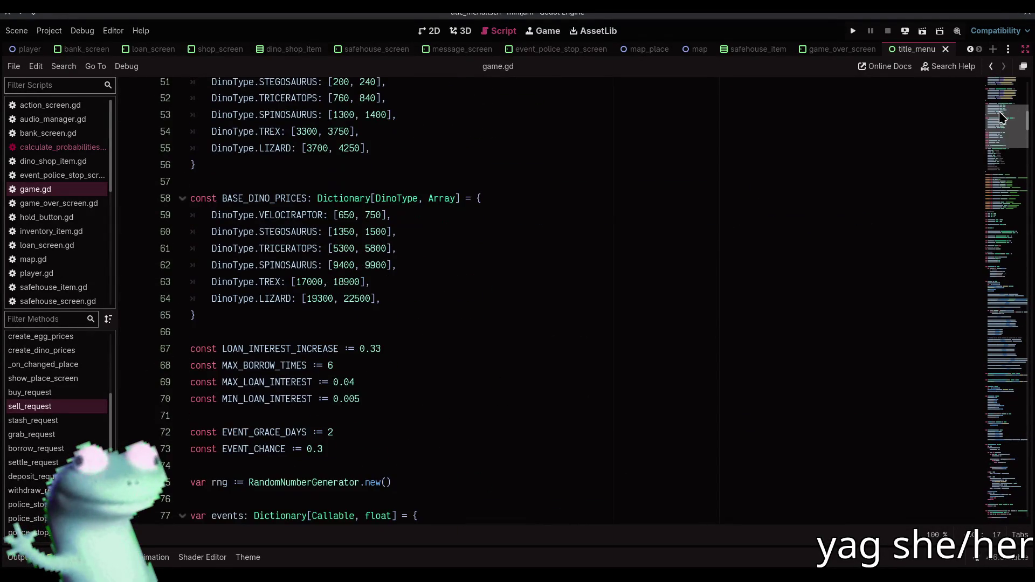
pyautogui.hotkey('alt', 'Tab')
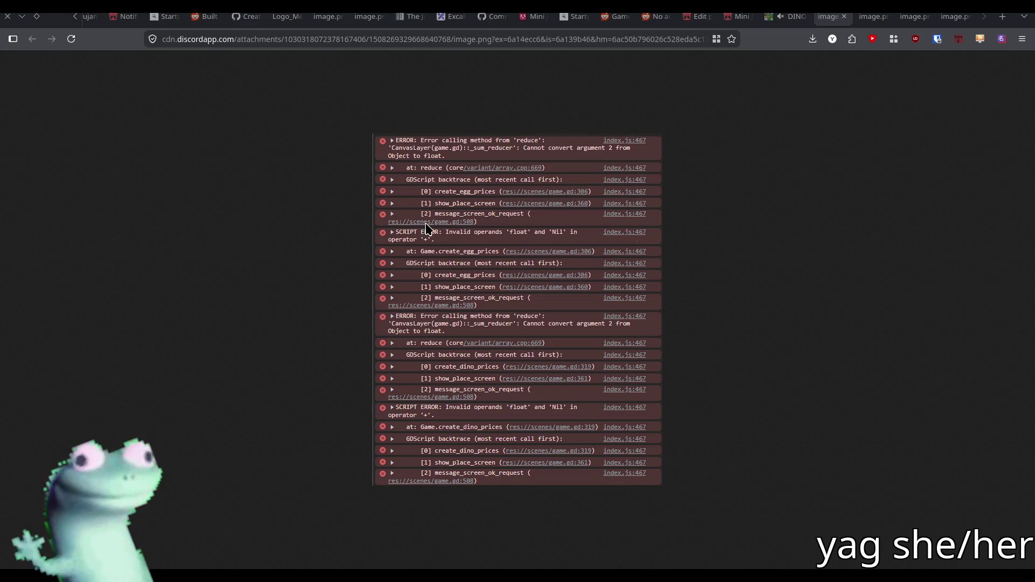
pyautogui.click(790, 17)
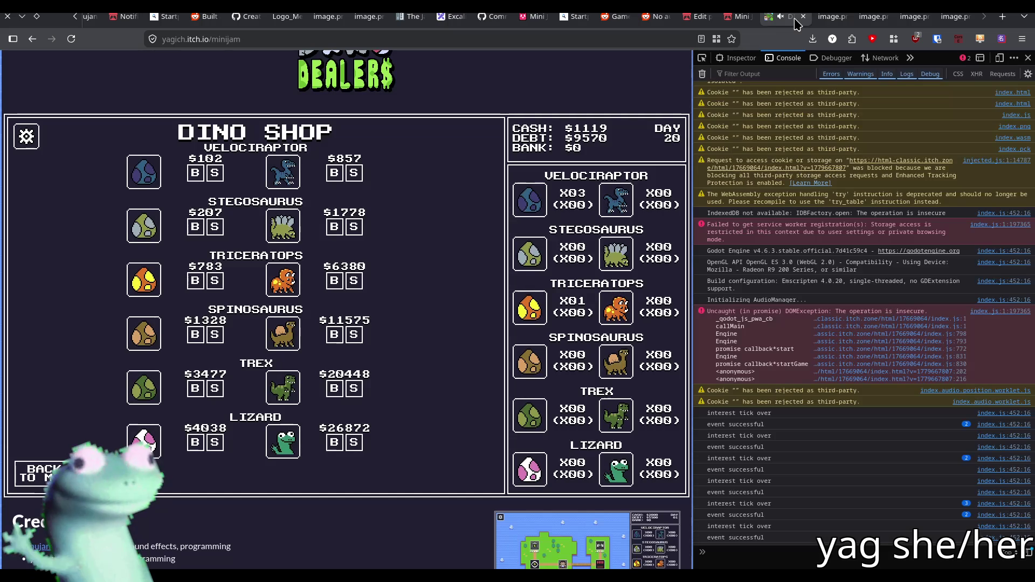
pyautogui.click(828, 17)
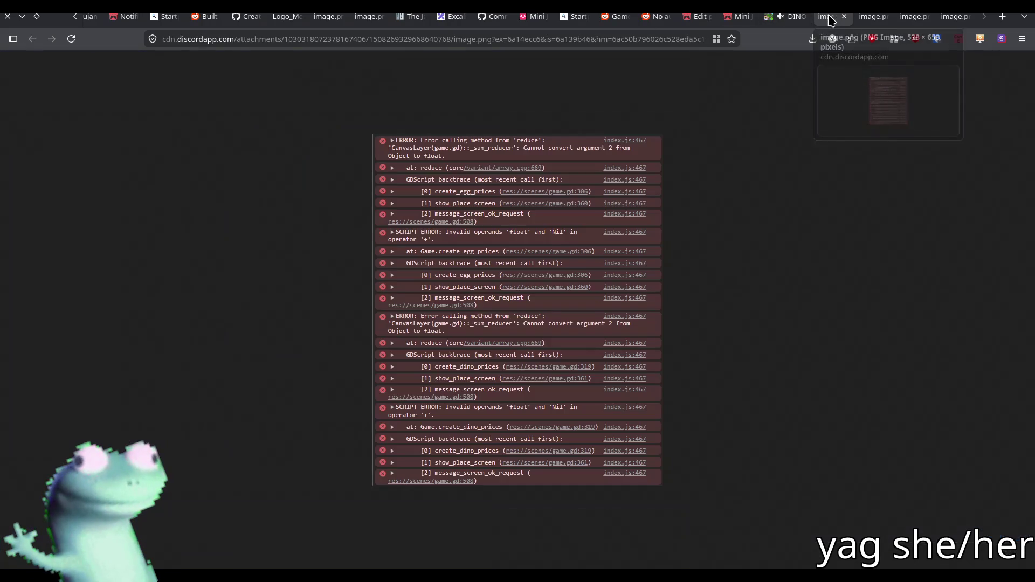